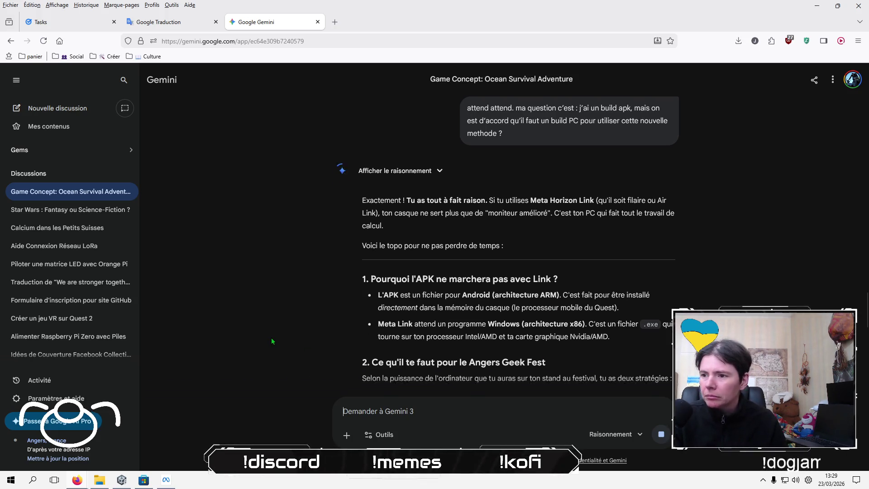
{"action": "scroll", "coordinate": [271, 338], "scroll_direction": "down", "scroll_amount": 3}
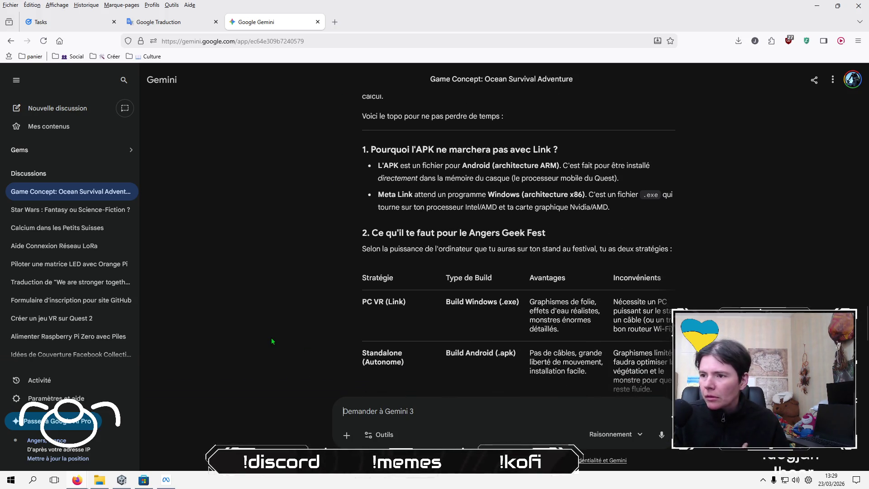
{"action": "scroll", "coordinate": [271, 337], "scroll_direction": "down", "scroll_amount": 3}
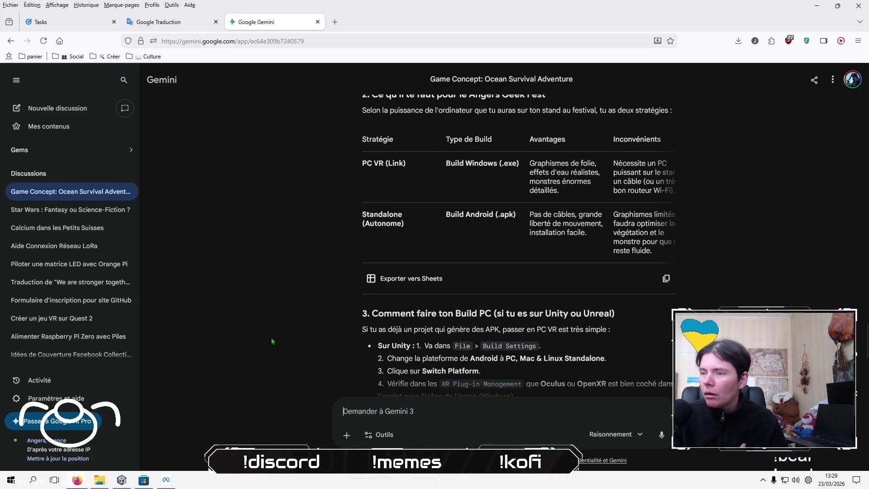
{"action": "scroll", "coordinate": [272, 341], "scroll_direction": "down", "scroll_amount": 2}
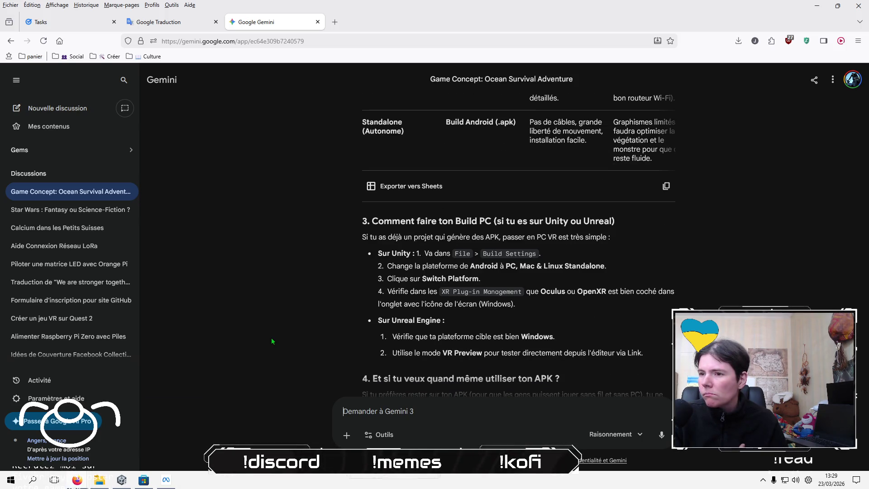
{"action": "scroll", "coordinate": [271, 340], "scroll_direction": "down", "scroll_amount": 1}
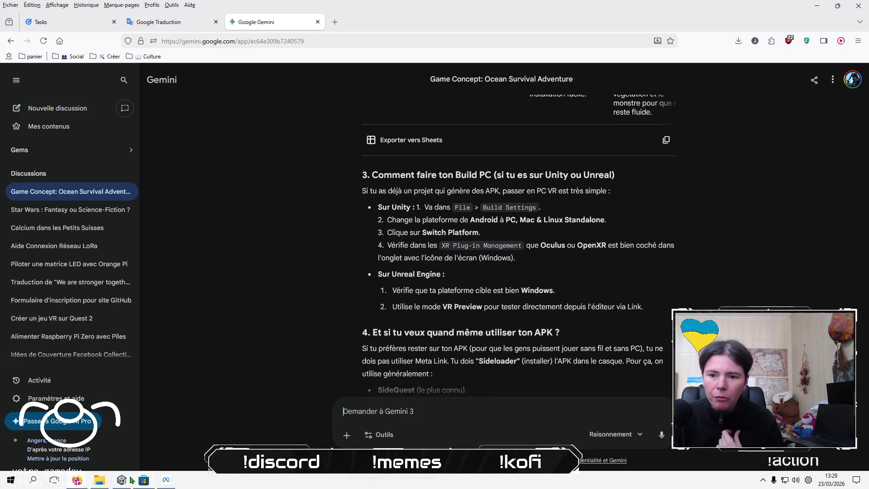
Bring the Unity editor to the front and head for the build settings.
{"action": "key", "text": "alt+Tab"}
{"action": "left_click", "coordinate": [7, 14]}
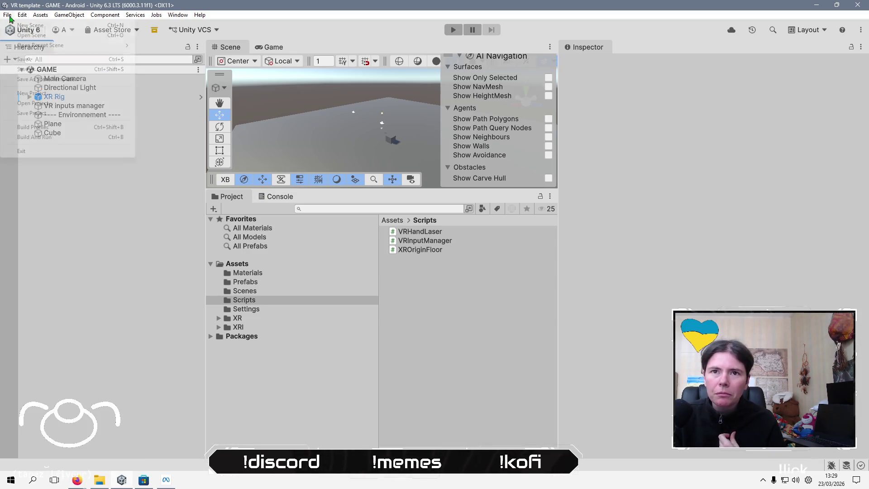
Maximize Build Profiles, check the Meta Quest option, and land on the Windows platform settings.
{"action": "key", "text": "Escape"}
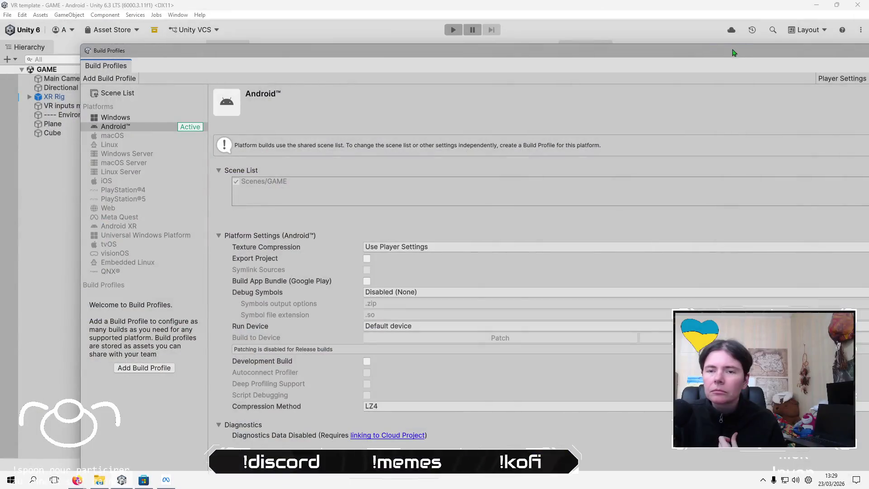
{"action": "double_click", "coordinate": [827, 56]}
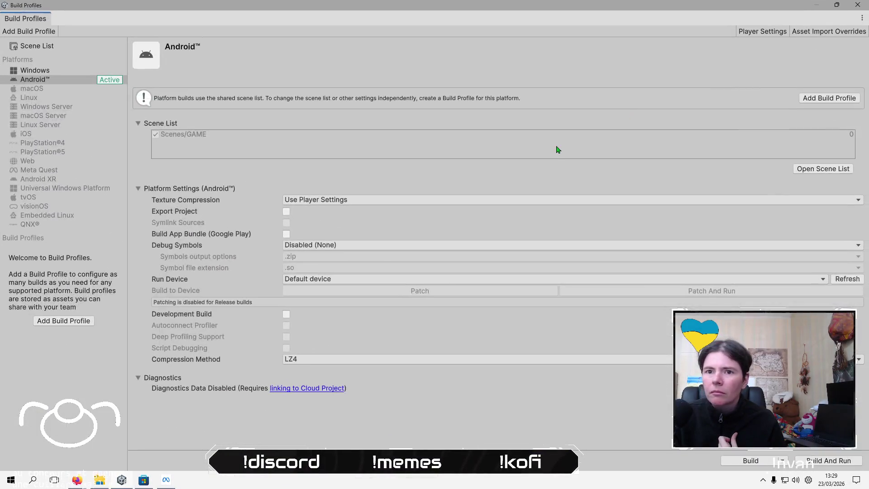
{"action": "left_click", "coordinate": [45, 170]}
{"action": "left_click", "coordinate": [66, 71]}
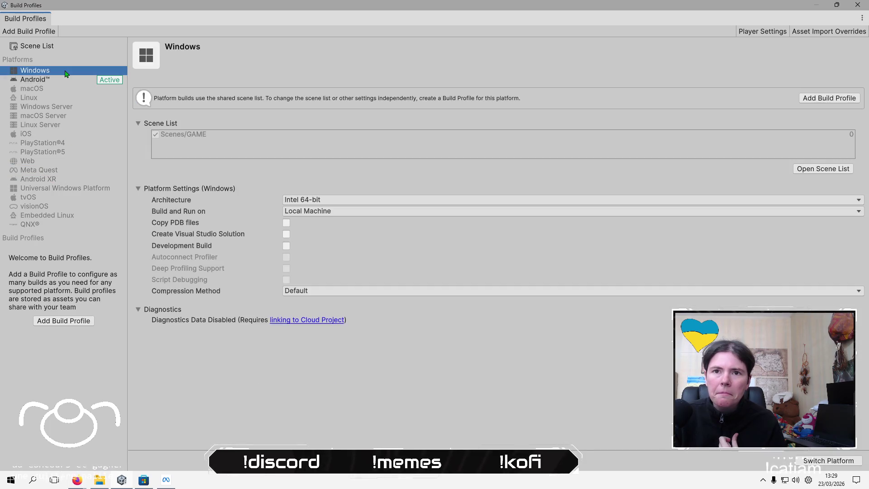
{"action": "left_click", "coordinate": [39, 171]}
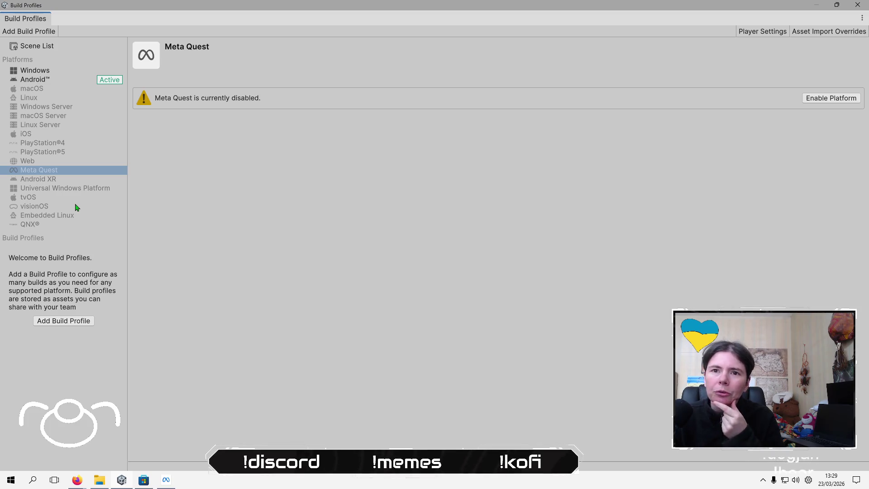
{"action": "left_click", "coordinate": [79, 71]}
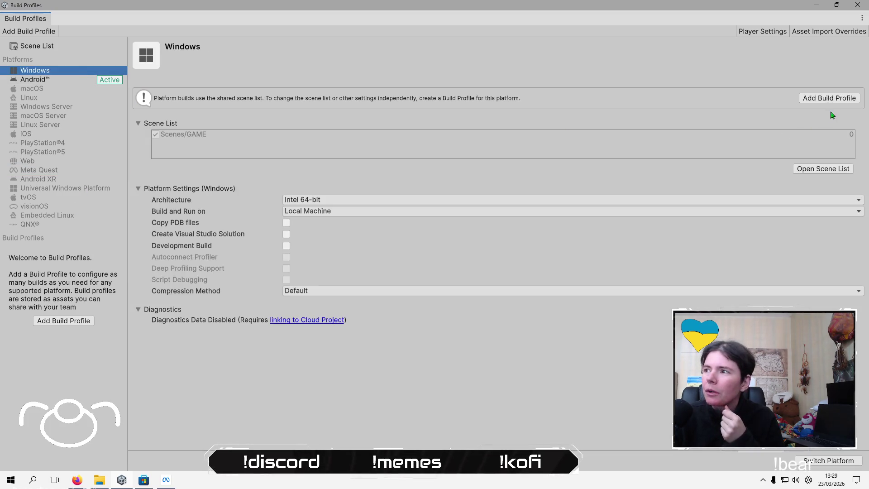
Switch the project platform to Windows, then bring up Meta Horizon Link and the Microsoft Store page.
{"action": "left_click", "coordinate": [824, 459]}
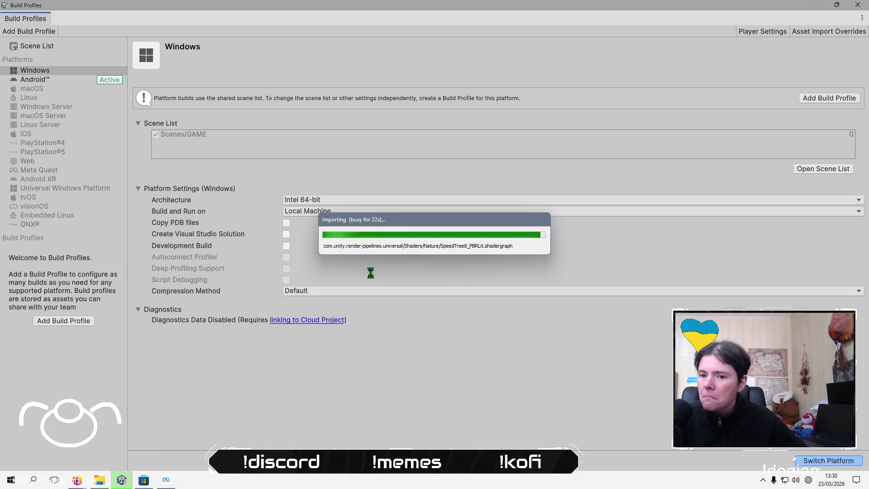
{"action": "left_click", "coordinate": [165, 481]}
{"action": "left_click", "coordinate": [143, 480]}
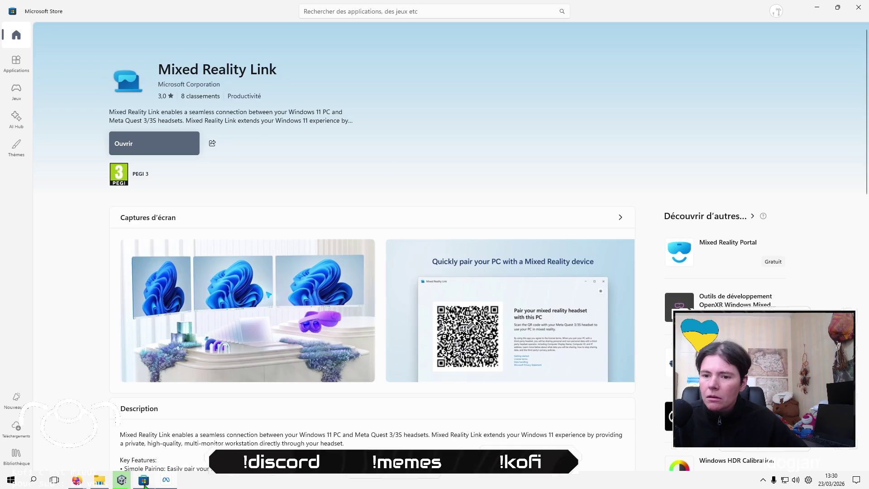
Close the Microsoft Store window to return to Meta Horizon Link's Paramètres page.
{"action": "left_click", "coordinate": [857, 5]}
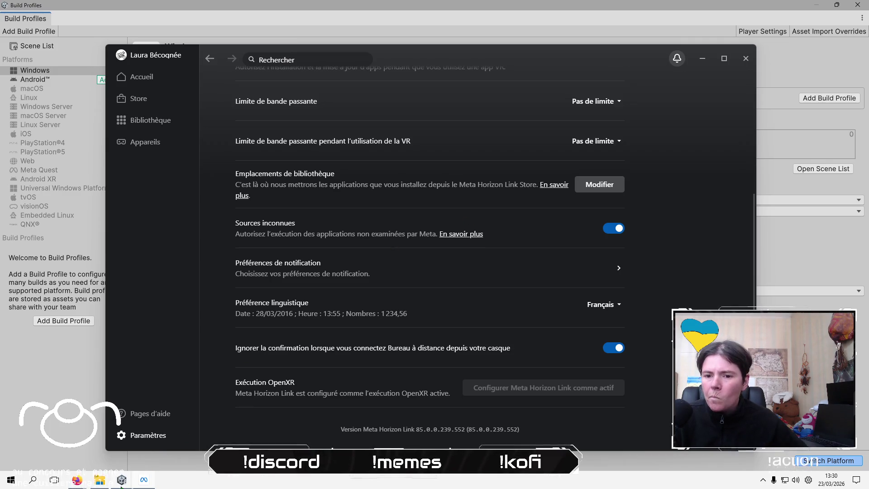
Minimize Meta Horizon Link after confirming it is the active OpenXR runtime.
{"action": "left_click", "coordinate": [703, 59]}
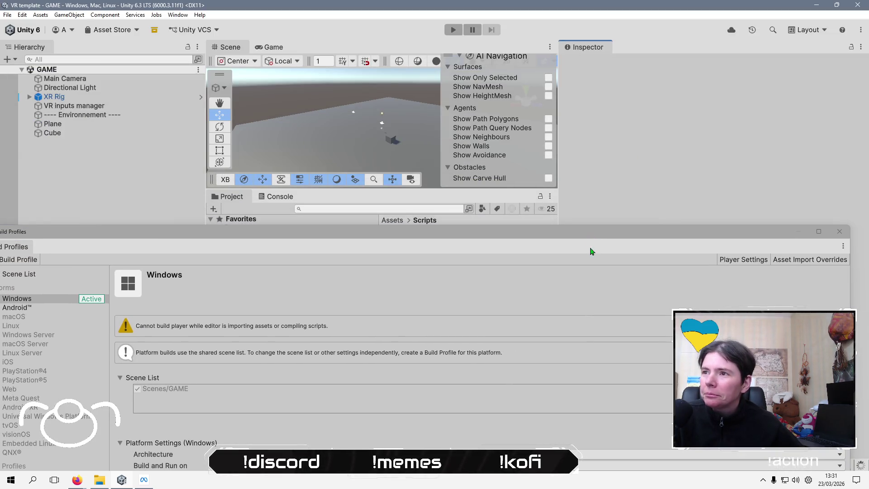
Un-maximize Build Profiles to reveal the editor and move the Background Tasks list lower.
{"action": "mouse_move", "coordinate": [605, 13]}
{"action": "left_mouse_down"}
{"action": "mouse_move", "coordinate": [587, 293]}
{"action": "mouse_move", "coordinate": [502, 190]}
{"action": "left_mouse_up"}
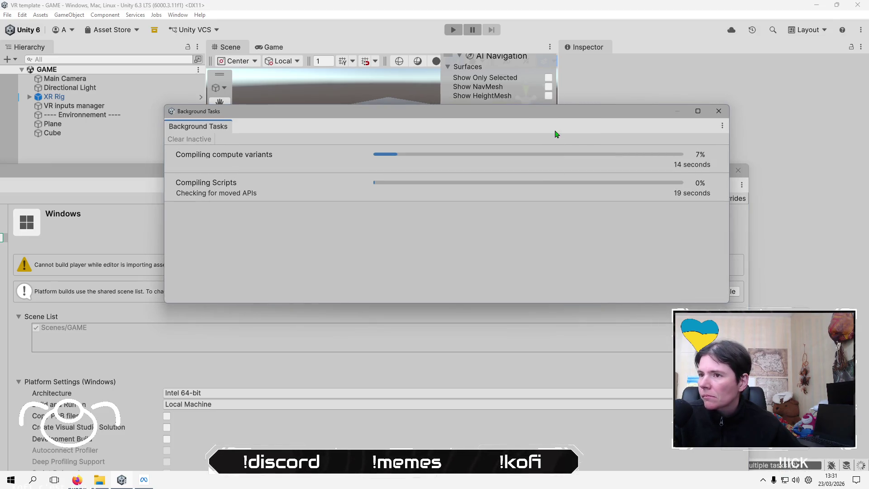
{"action": "left_click_drag", "start_coordinate": [551, 116], "coordinate": [577, 227]}
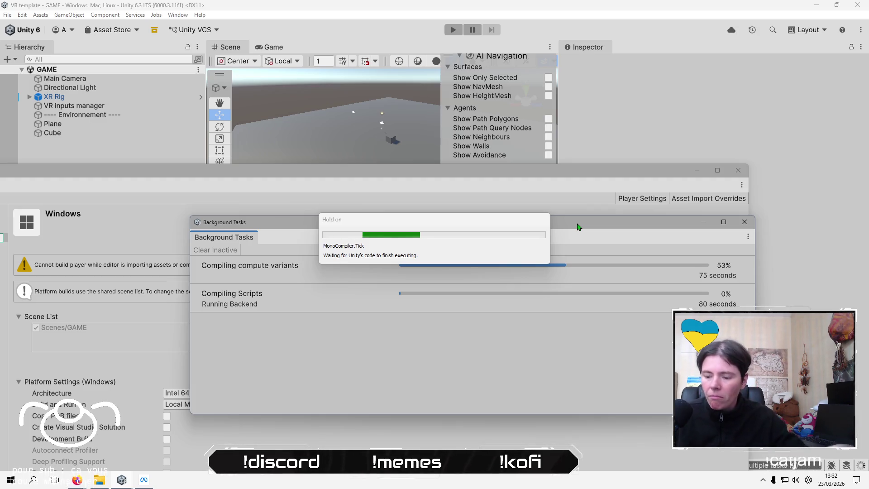
Wait out the Hold on compiling dialog, then dismiss the finished Background Tasks list.
{"action": "left_click", "coordinate": [505, 242]}
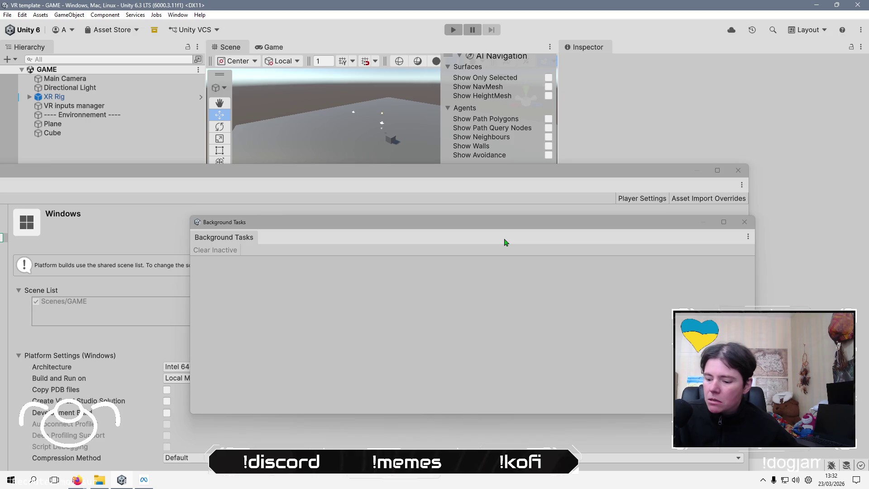
{"action": "left_click", "coordinate": [744, 222]}
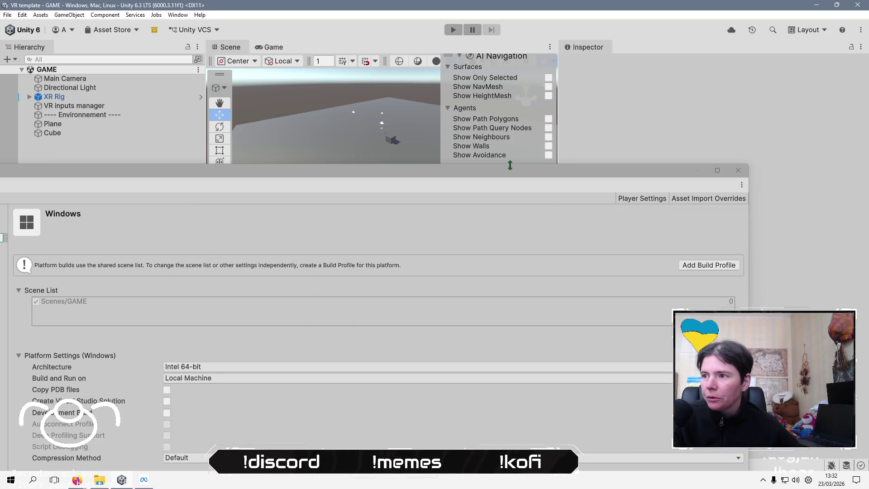
Maximize Build Profiles, launch the Windows build and browse into the Builds folder.
{"action": "left_click_drag", "start_coordinate": [510, 165], "coordinate": [607, 43]}
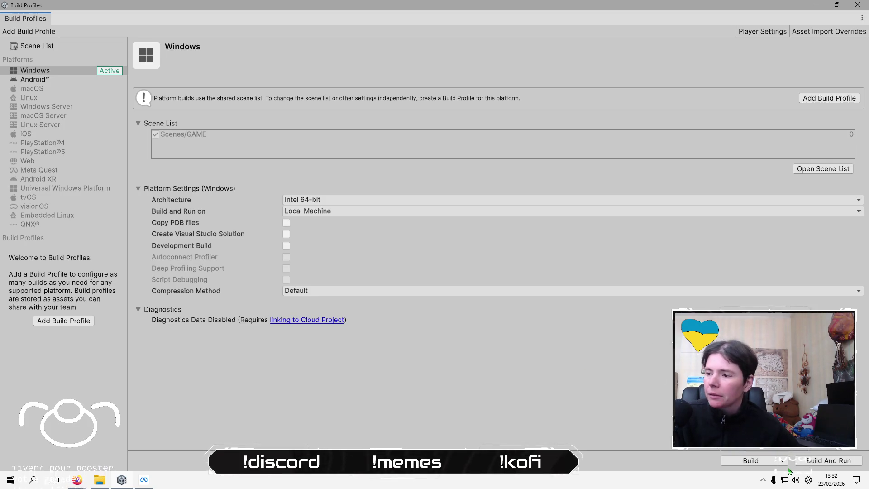
{"action": "left_click", "coordinate": [753, 461]}
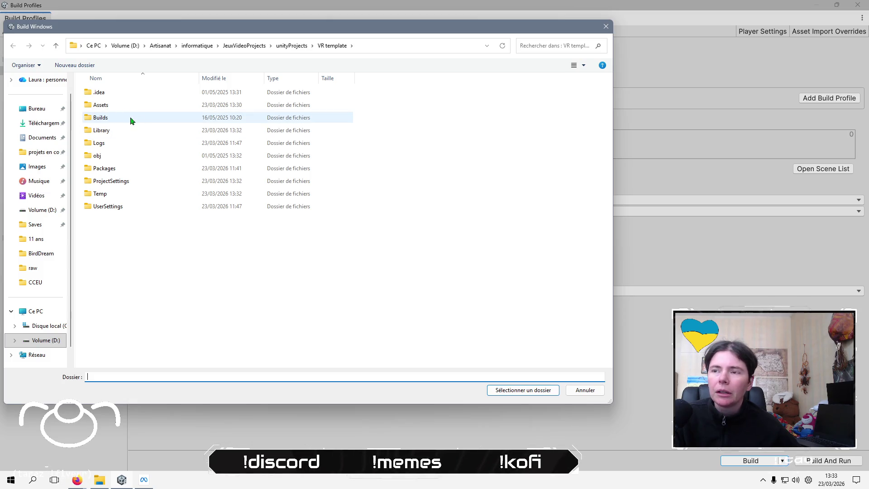
{"action": "double_click", "coordinate": [131, 119]}
Create a new BuildWindows folder inside Builds and select it as the build destination.
{"action": "right_click", "coordinate": [198, 223]}
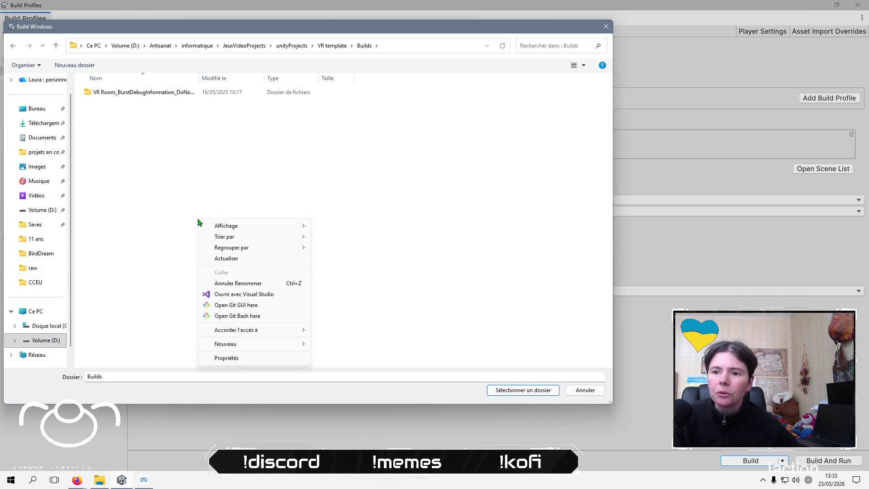
{"action": "key", "text": "Up"}
{"action": "key", "text": "Up"}
{"action": "key", "text": "Right"}
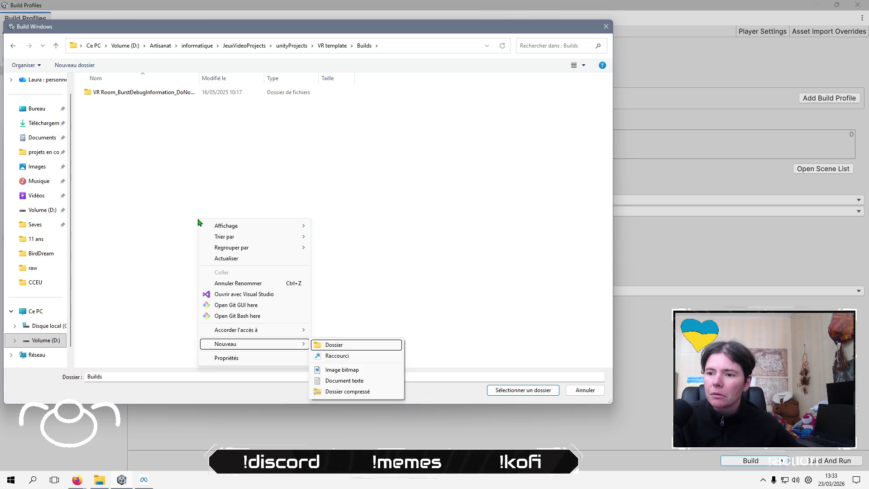
{"action": "key", "text": "Return"}
{"action": "type", "text": "Bui"}
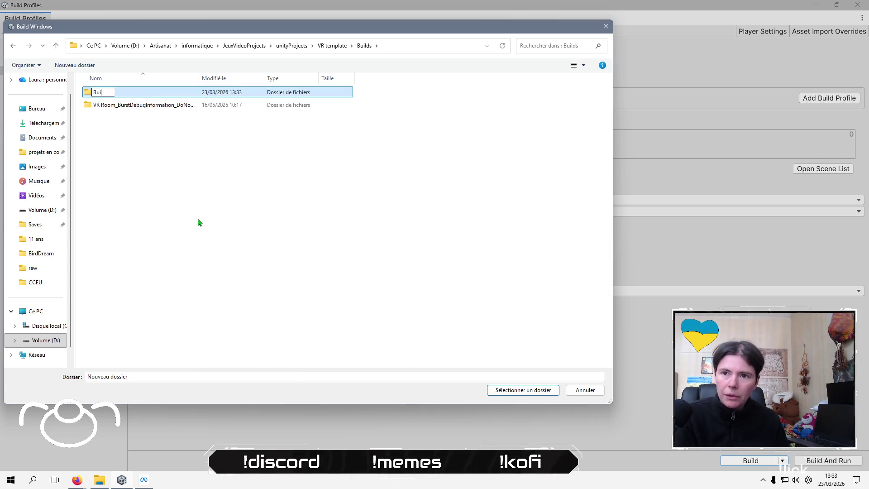
{"action": "type", "text": "ldWindows"}
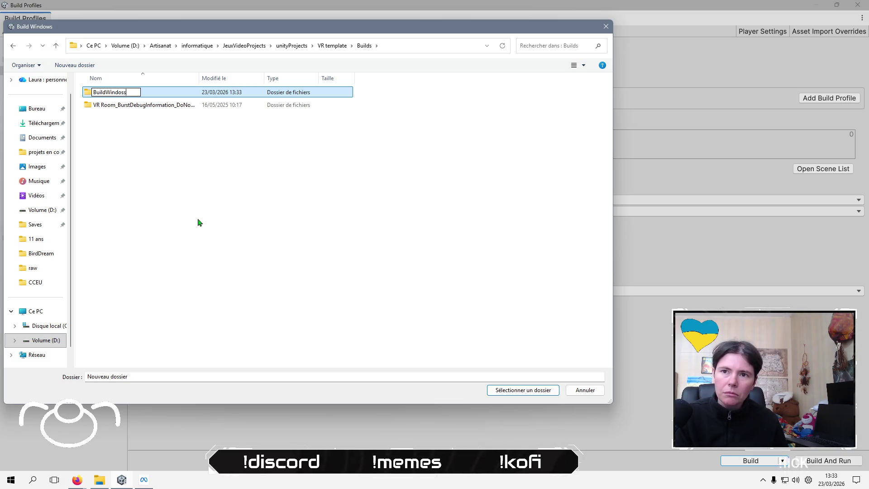
{"action": "key", "text": "Return"}
{"action": "key", "text": "Return"}
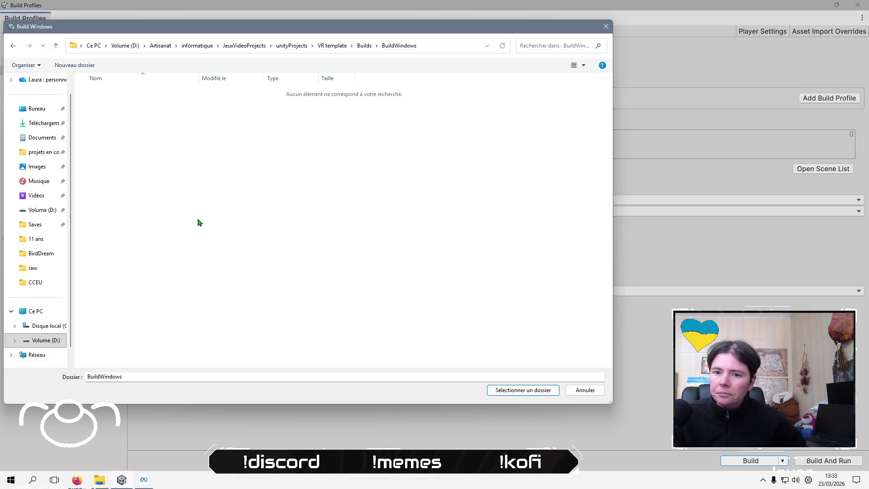
{"action": "left_click", "coordinate": [519, 389]}
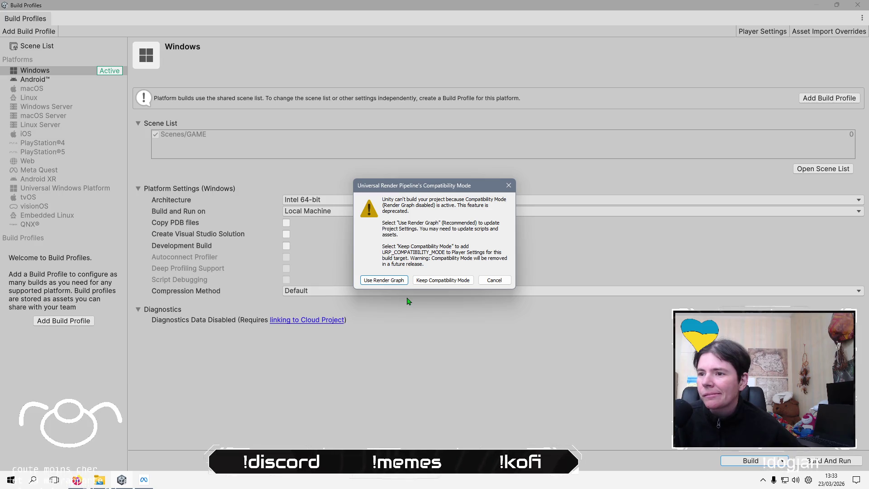
Choose Use Render Graph in the URP Compatibility Mode dialog and un-maximize Build Profiles.
{"action": "left_click", "coordinate": [386, 283]}
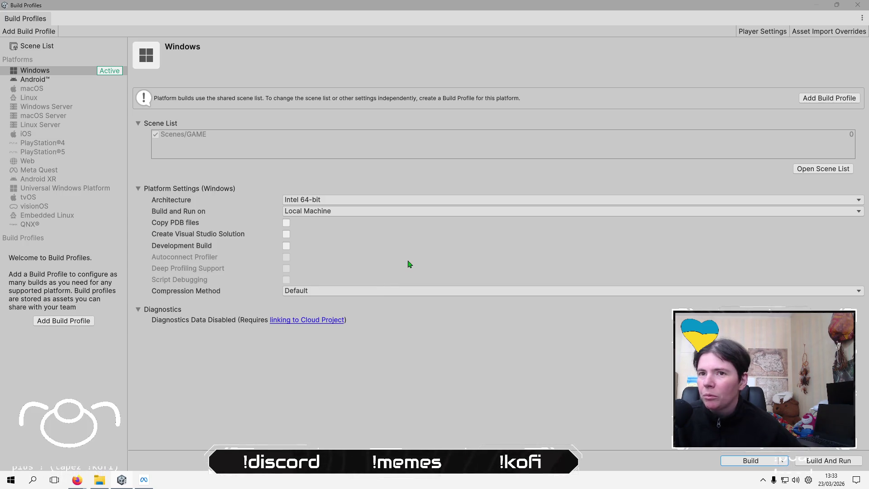
{"action": "mouse_move", "coordinate": [672, 19]}
{"action": "left_mouse_down"}
{"action": "mouse_move", "coordinate": [672, 102]}
{"action": "mouse_move", "coordinate": [360, 202]}
{"action": "mouse_move", "coordinate": [585, 48]}
{"action": "left_mouse_up"}
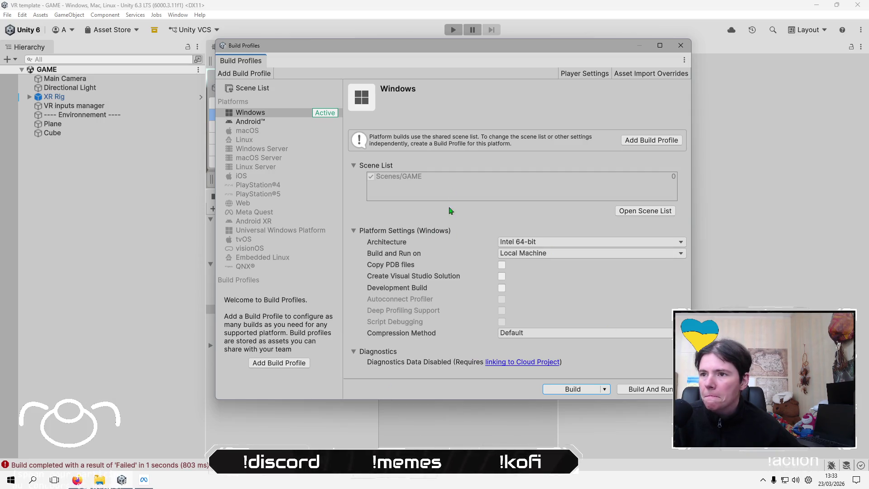
{"action": "left_click", "coordinate": [22, 14]}
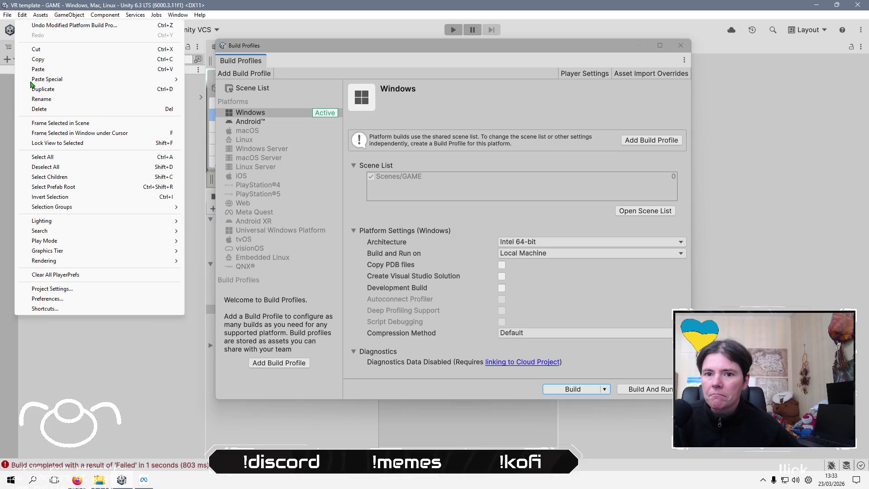
Review the Graphics and Quality project settings down to the Render Graph notes.
{"action": "left_click", "coordinate": [71, 292]}
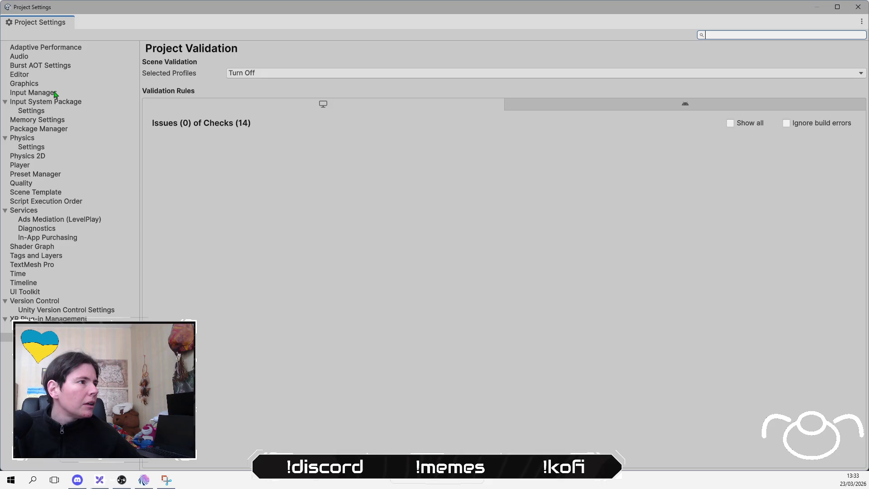
{"action": "left_click", "coordinate": [27, 84]}
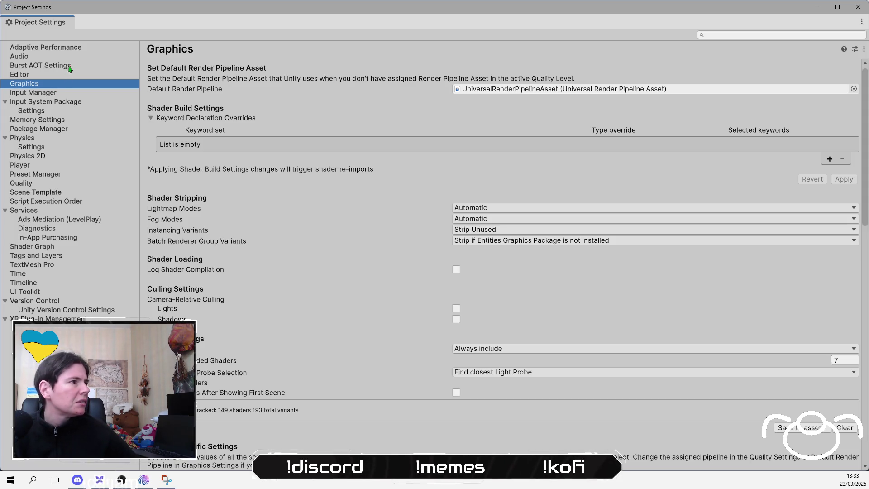
{"action": "left_click", "coordinate": [27, 183]}
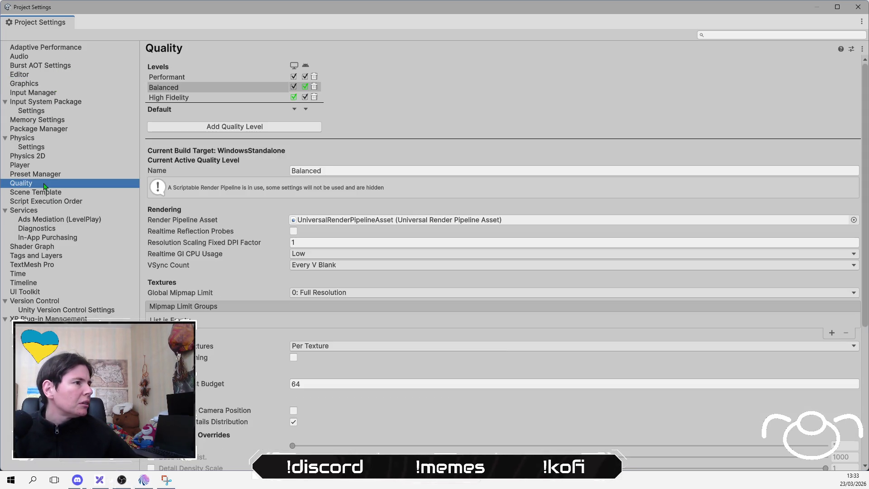
{"action": "scroll", "coordinate": [590, 270], "scroll_direction": "down", "scroll_amount": 4}
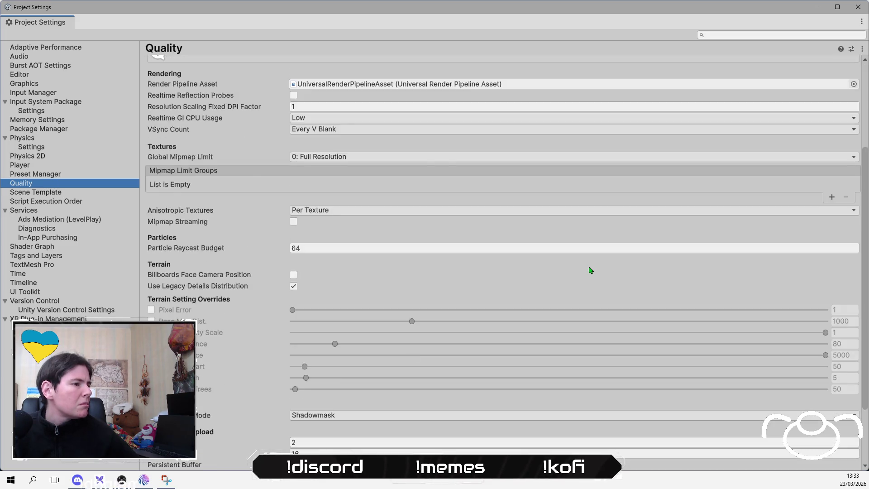
{"action": "scroll", "coordinate": [590, 268], "scroll_direction": "up", "scroll_amount": 3}
{"action": "scroll", "coordinate": [158, 303], "scroll_direction": "up", "scroll_amount": 1}
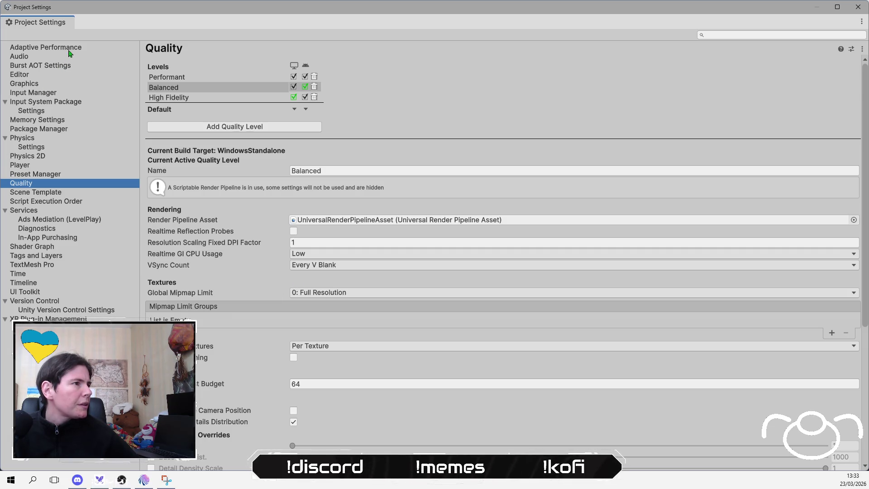
{"action": "left_click", "coordinate": [48, 85]}
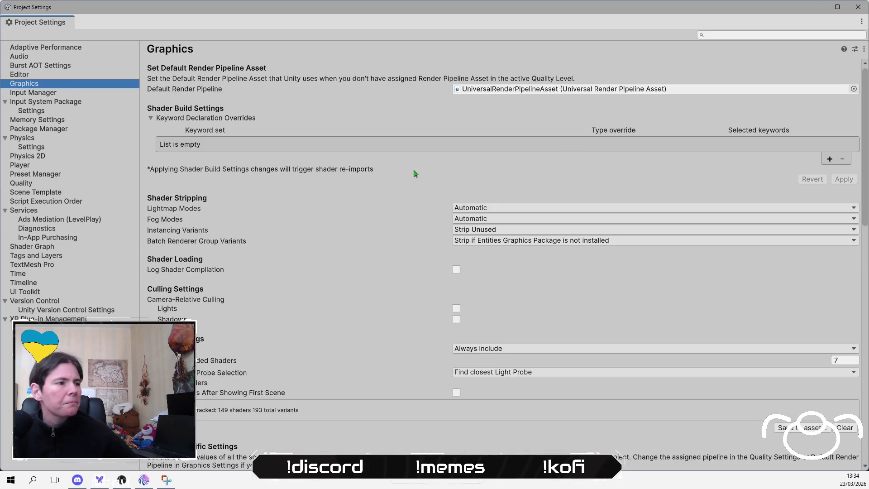
{"action": "scroll", "coordinate": [414, 174], "scroll_direction": "down", "scroll_amount": 3}
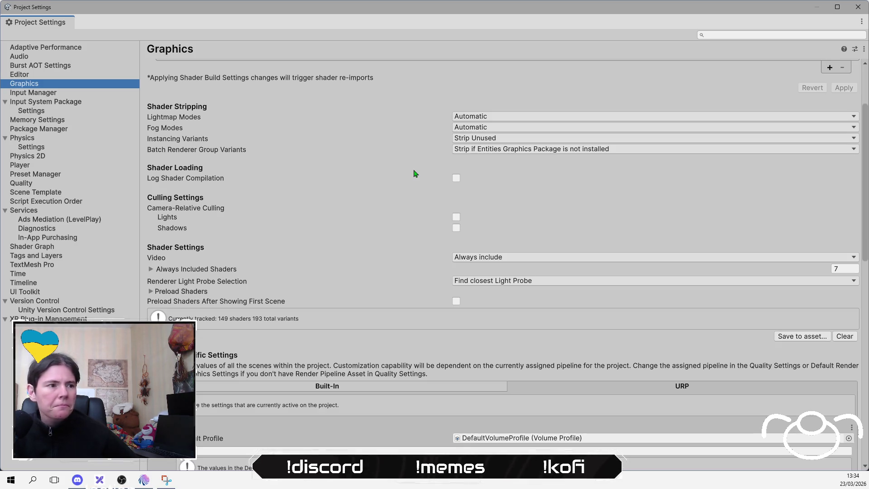
{"action": "scroll", "coordinate": [415, 173], "scroll_direction": "down", "scroll_amount": 4}
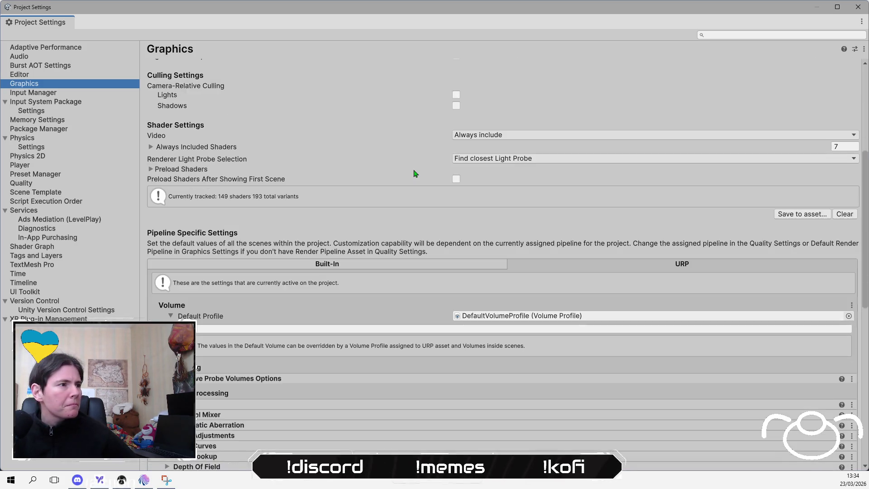
{"action": "scroll", "coordinate": [415, 173], "scroll_direction": "down", "scroll_amount": 3}
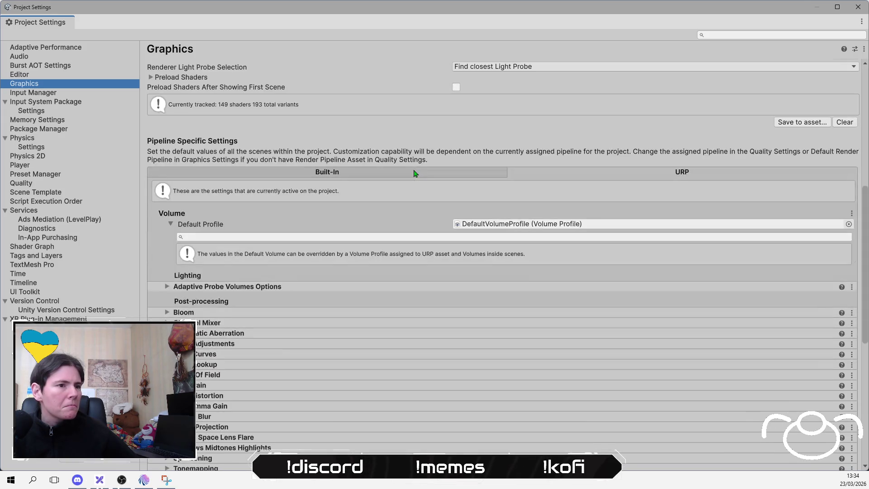
{"action": "scroll", "coordinate": [413, 173], "scroll_direction": "down", "scroll_amount": 2}
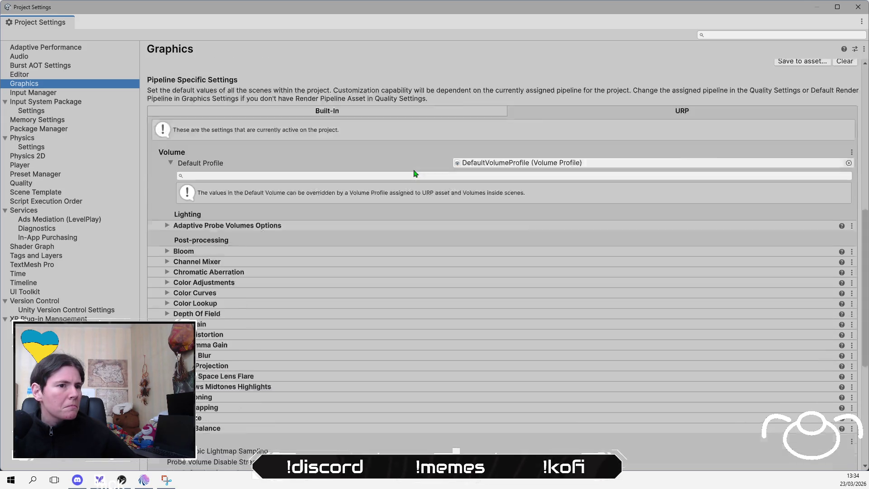
{"action": "scroll", "coordinate": [413, 172], "scroll_direction": "down", "scroll_amount": 4}
{"action": "scroll", "coordinate": [413, 173], "scroll_direction": "down", "scroll_amount": 4}
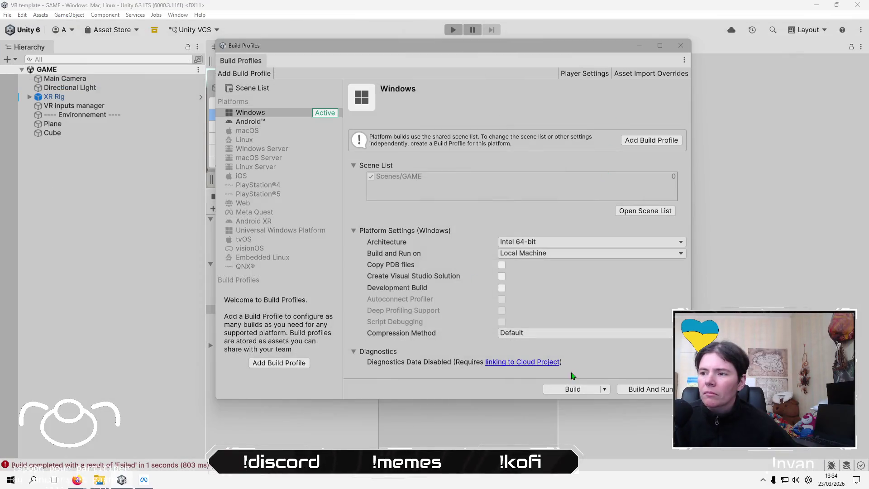
Build the Windows player into the BuildWindows folder and wait for it to finish.
{"action": "left_click", "coordinate": [573, 389]}
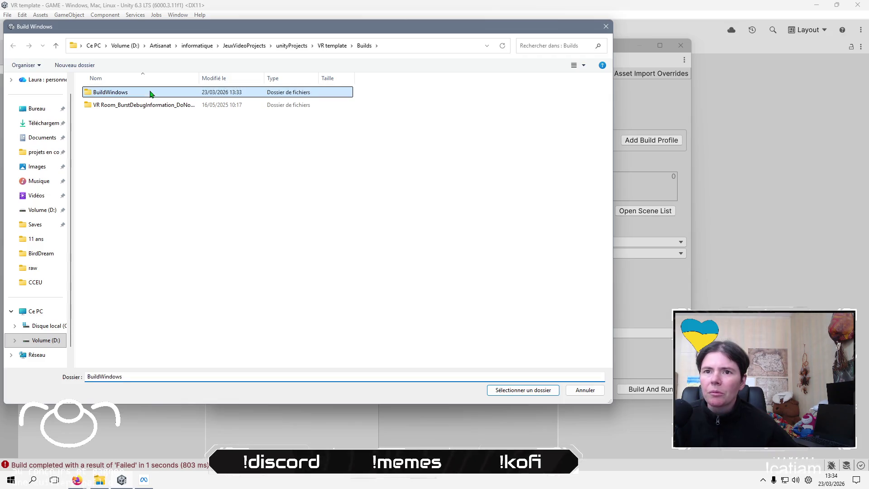
{"action": "left_click", "coordinate": [525, 392]}
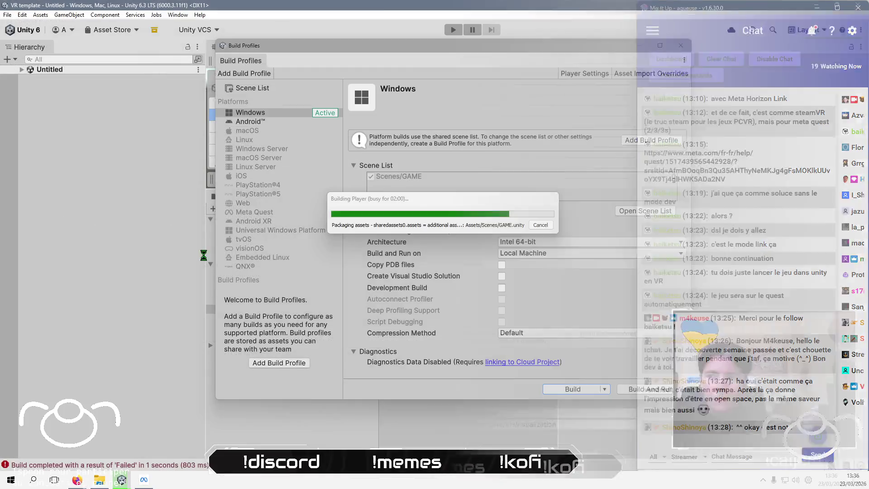
{"action": "left_click_drag", "start_coordinate": [394, 199], "coordinate": [376, 196]}
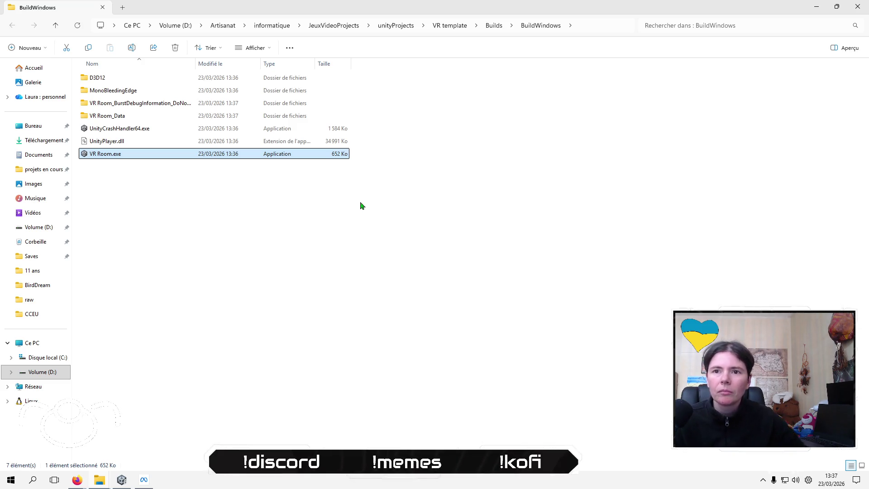
Launch VR Room.exe from BuildWindows and switch windows to view it running.
{"action": "left_click", "coordinate": [263, 228]}
{"action": "double_click", "coordinate": [152, 155]}
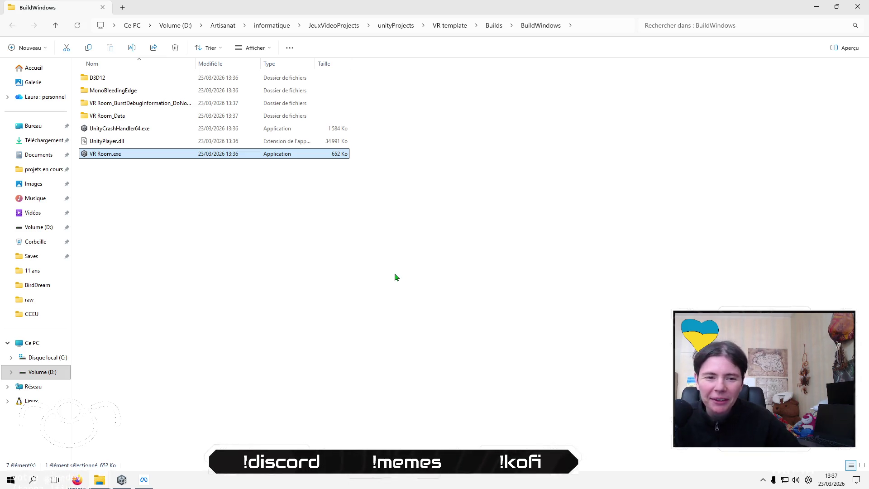
{"action": "left_click", "coordinate": [279, 235]}
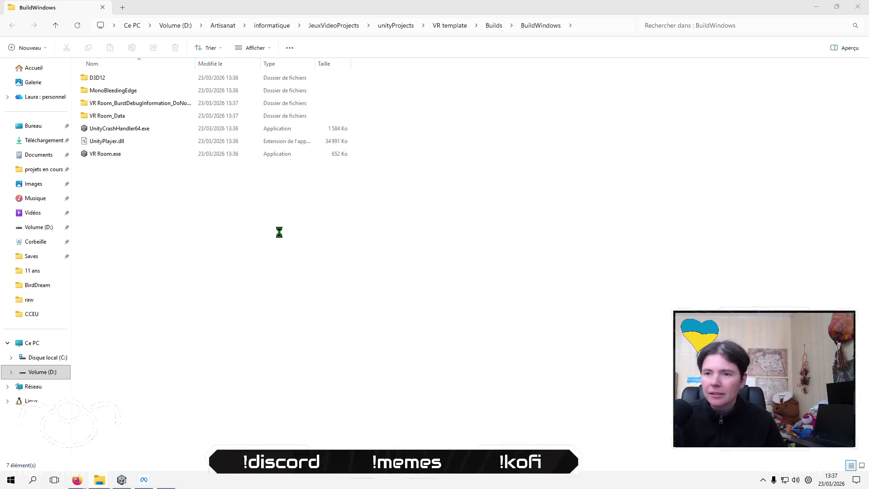
{"action": "key", "text": "alt+Tab"}
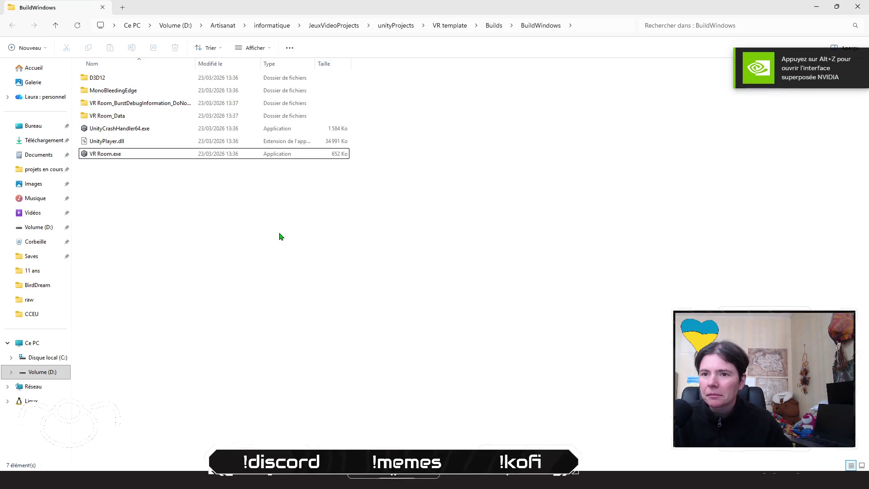
{"action": "key", "text": "alt+Tab"}
{"action": "key", "text": "alt+Tab"}
{"action": "key", "text": "alt+Tab"}
{"action": "key", "text": "alt+Tab"}
{"action": "key", "text": "alt+Tab"}
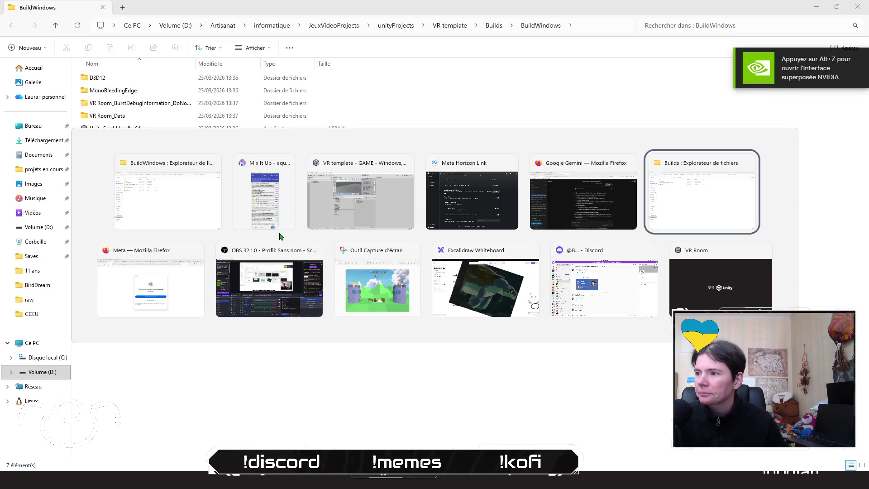
{"action": "key", "text": "alt+Tab"}
{"action": "key", "text": "alt+Tab"}
{"action": "key", "text": "alt+Tab"}
{"action": "key", "text": "alt+Tab"}
{"action": "key", "text": "alt+Tab"}
{"action": "key", "text": "alt+Tab"}
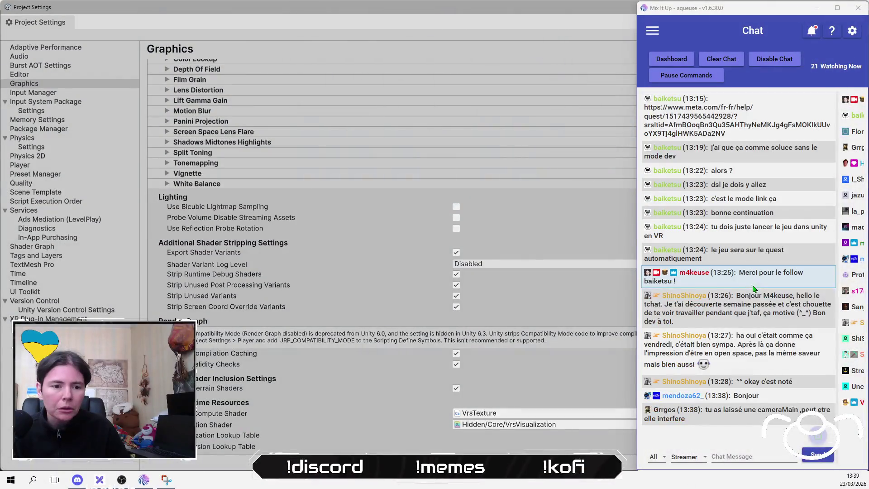
Leave the running game and head back toward the VR template project.
{"action": "left_click", "coordinate": [753, 436]}
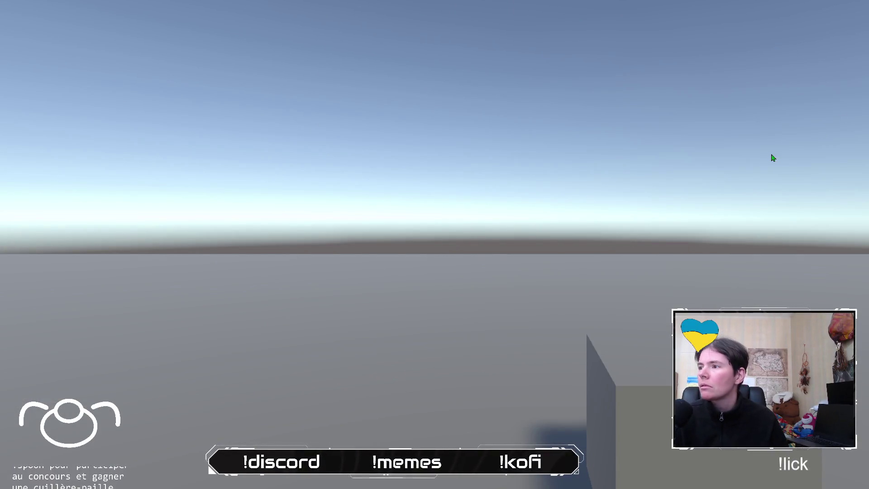
{"action": "key", "text": "alt+Tab"}
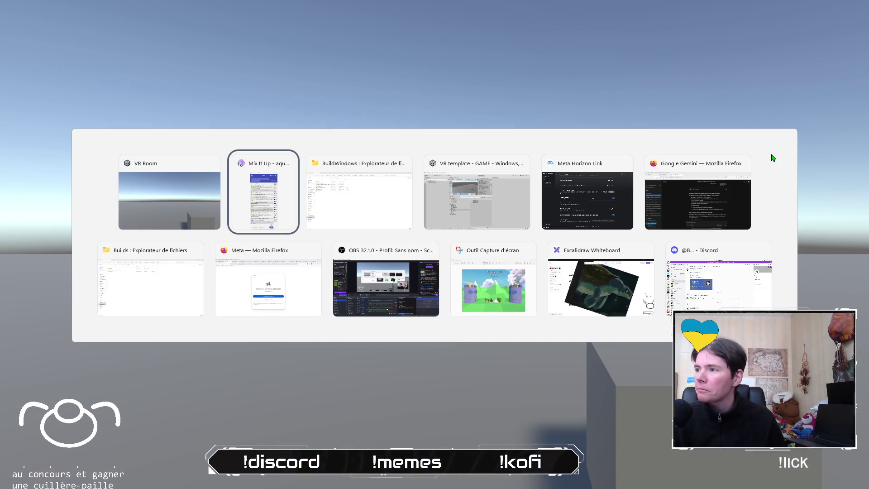
Close Build Profiles and inspect the root Main Camera and the one under XR Rig's Camera Offset.
{"action": "key", "text": "alt+Tab"}
{"action": "key", "text": "alt+Tab"}
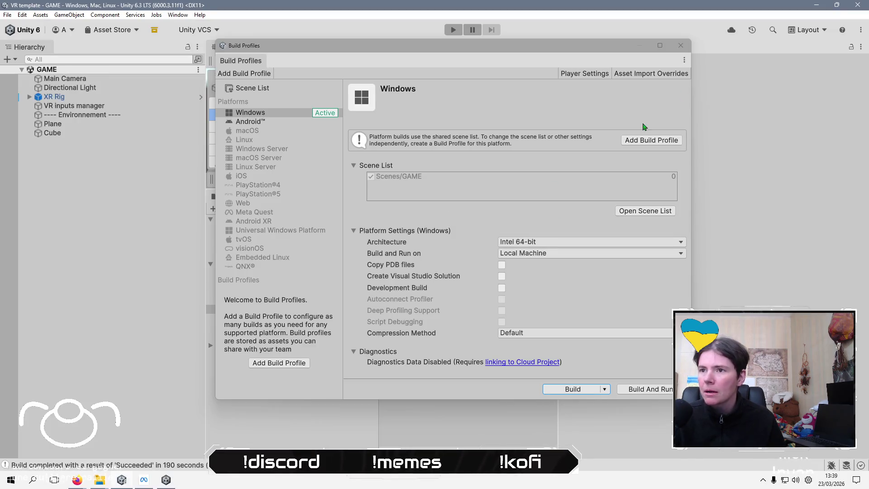
{"action": "left_click", "coordinate": [681, 47]}
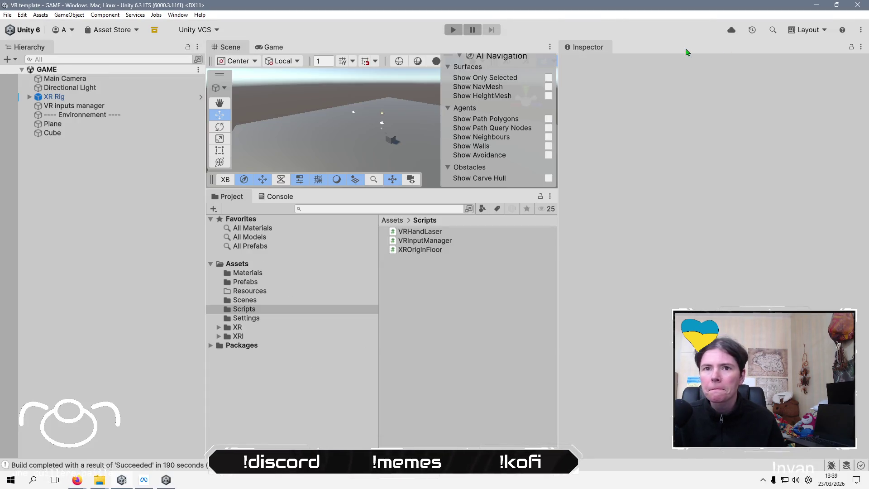
{"action": "left_click", "coordinate": [129, 78]}
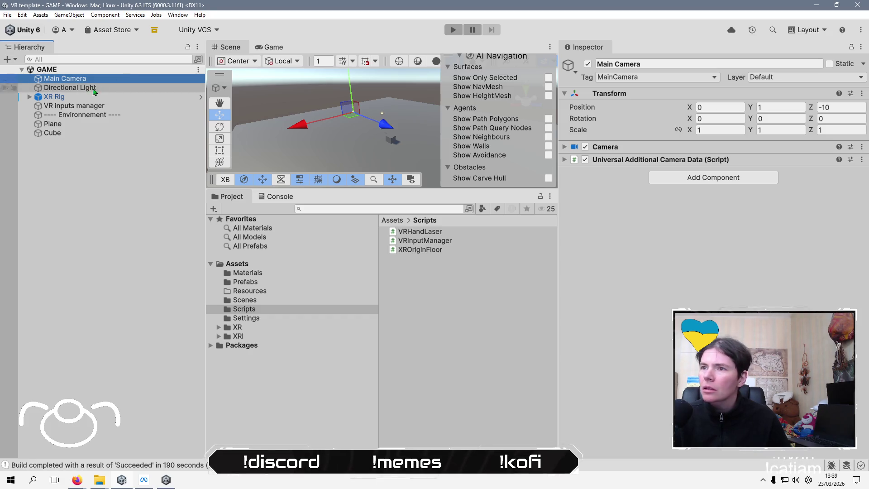
{"action": "left_click", "coordinate": [30, 97]}
{"action": "left_click", "coordinate": [87, 97]}
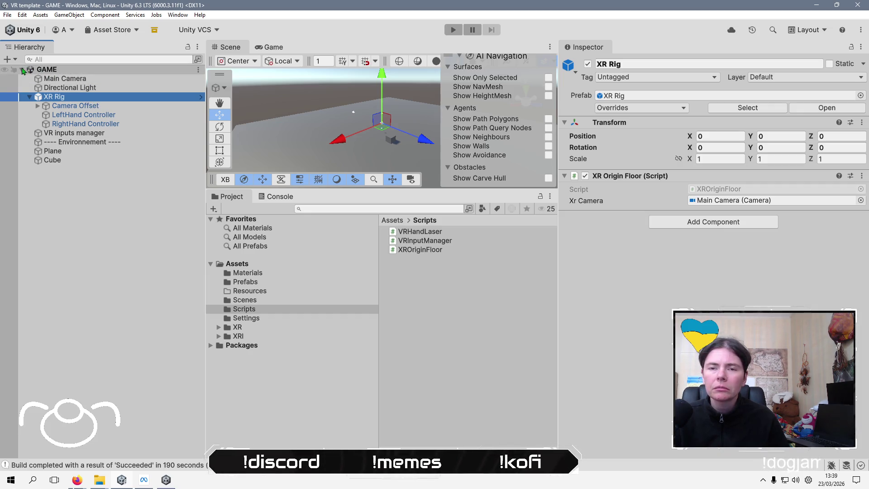
{"action": "left_click", "coordinate": [90, 107]}
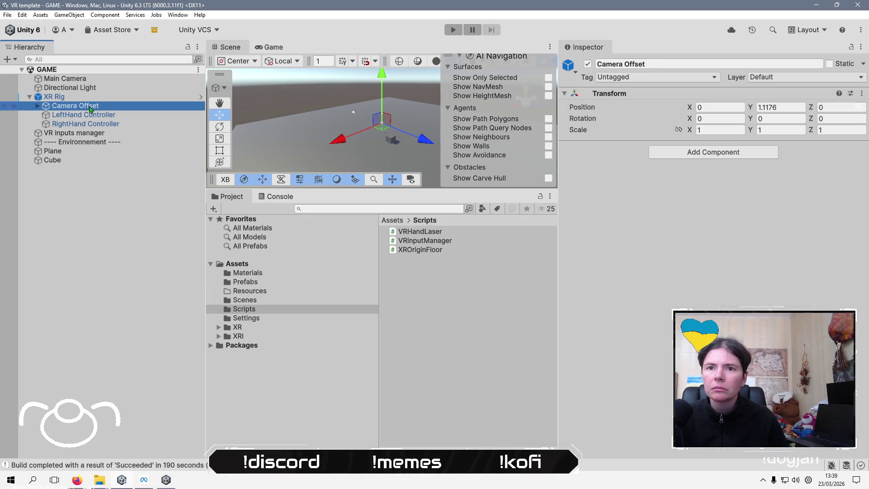
{"action": "left_click", "coordinate": [37, 107]}
{"action": "left_click", "coordinate": [99, 115]}
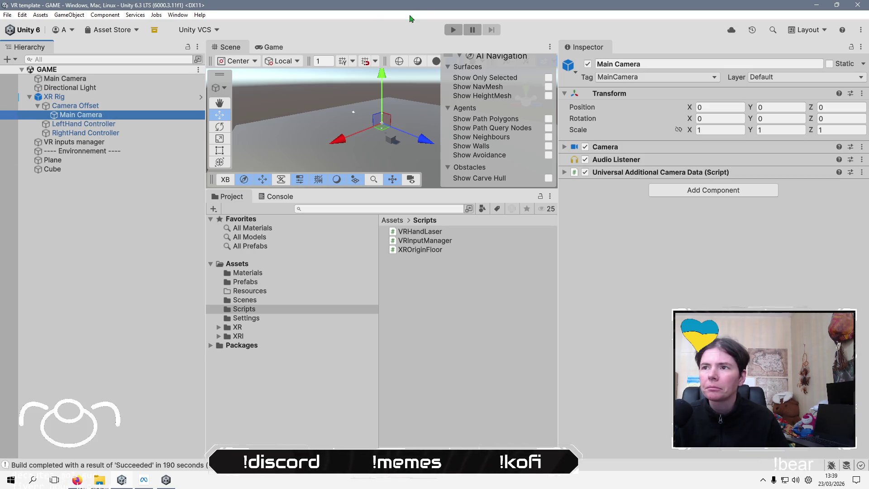
Delete the extra top-level Main Camera from the GAME scene.
{"action": "left_click", "coordinate": [82, 80]}
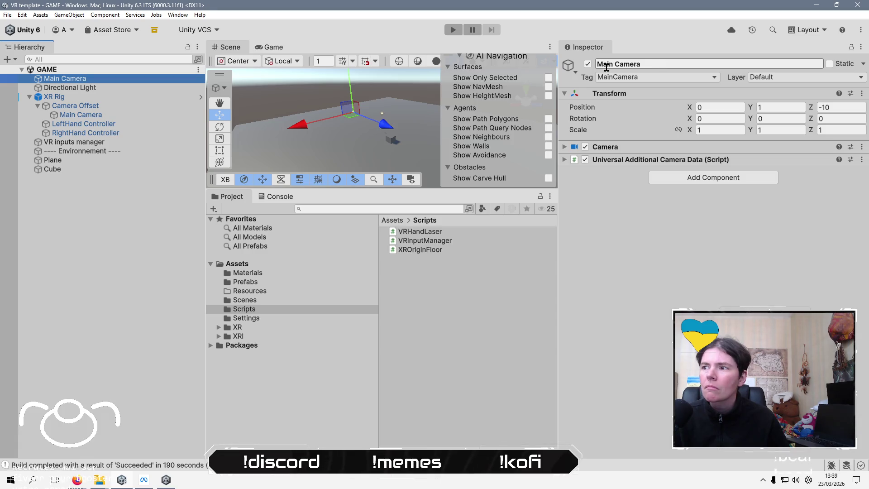
{"action": "left_click_drag", "start_coordinate": [68, 78], "coordinate": [109, 91]}
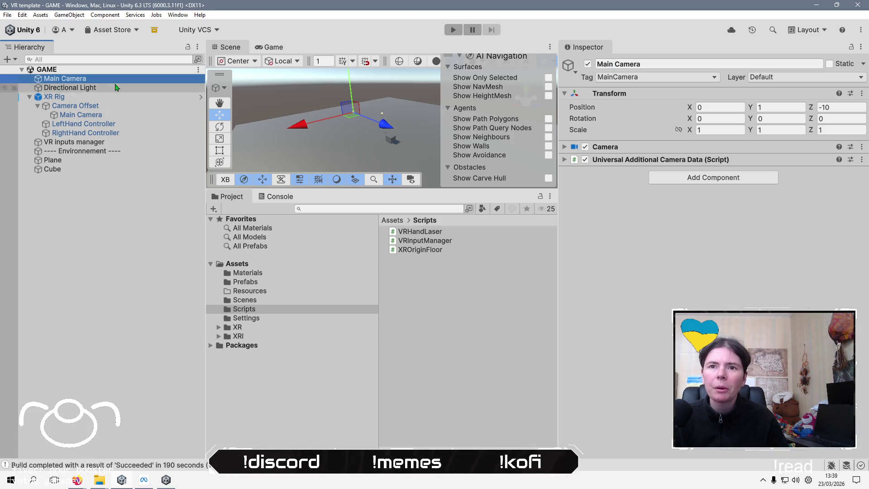
{"action": "left_click", "coordinate": [125, 81]}
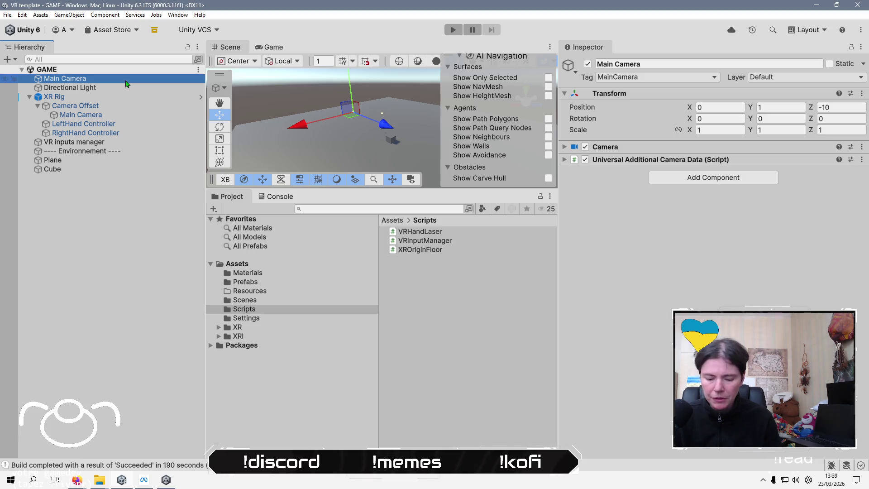
{"action": "key", "text": "Delete"}
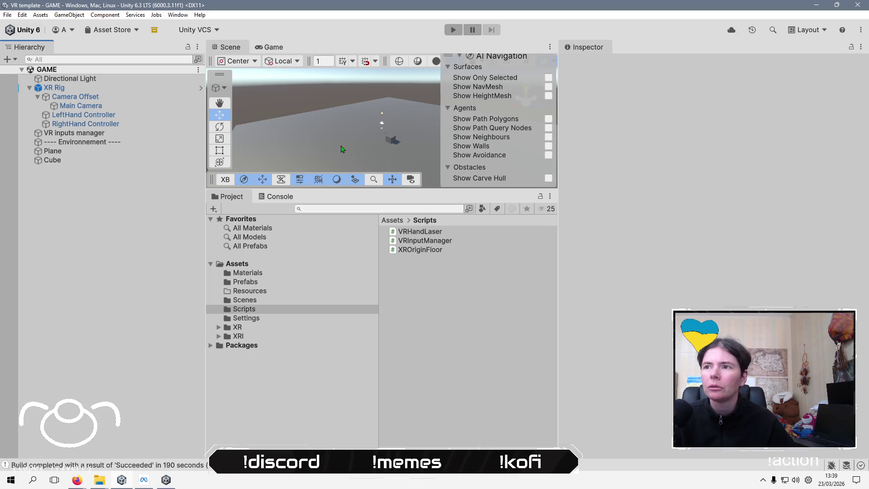
Rebuild the Windows player via Build Profiles into Builds/BuildWindows.
{"action": "left_click", "coordinate": [7, 14]}
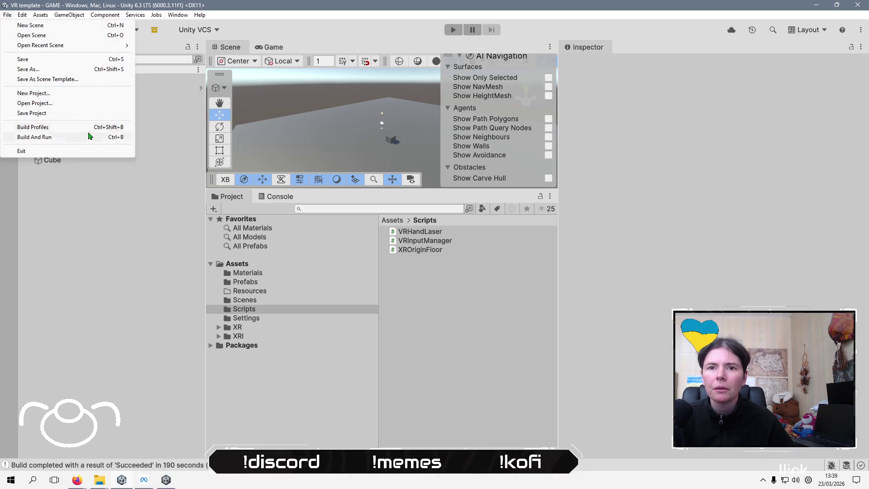
{"action": "left_click", "coordinate": [88, 127]}
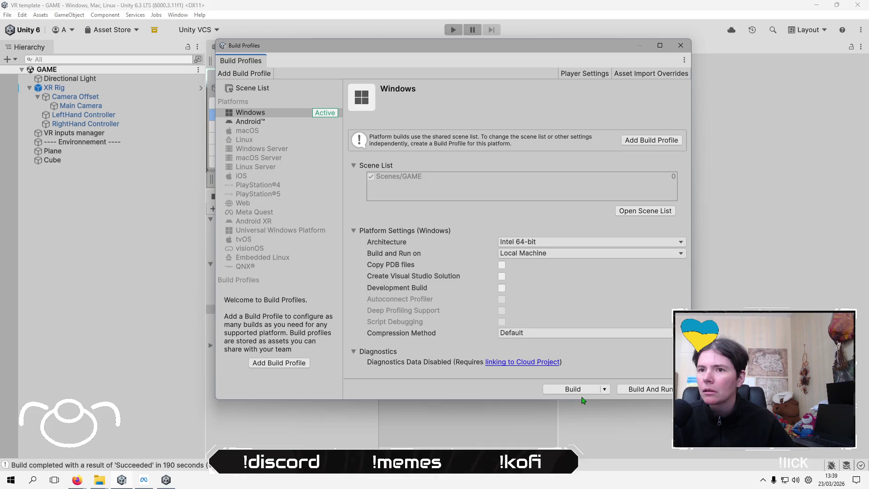
{"action": "left_click", "coordinate": [577, 392]}
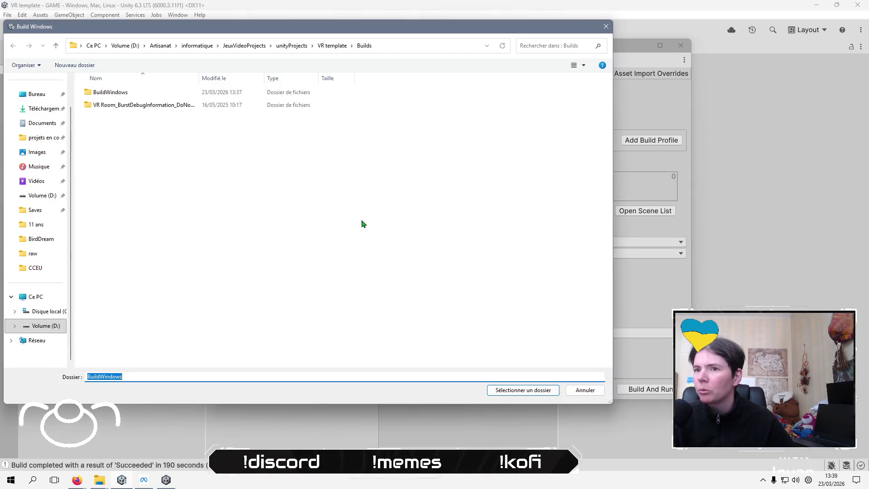
{"action": "double_click", "coordinate": [154, 94]}
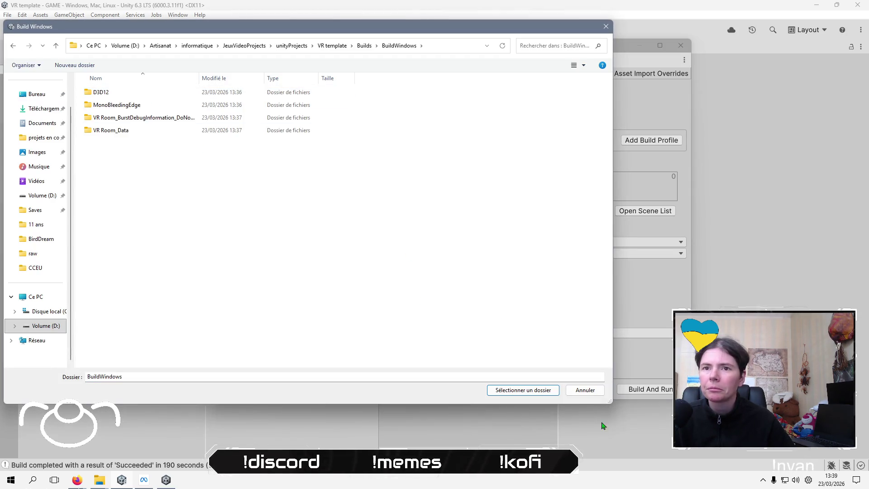
{"action": "left_click", "coordinate": [519, 390]}
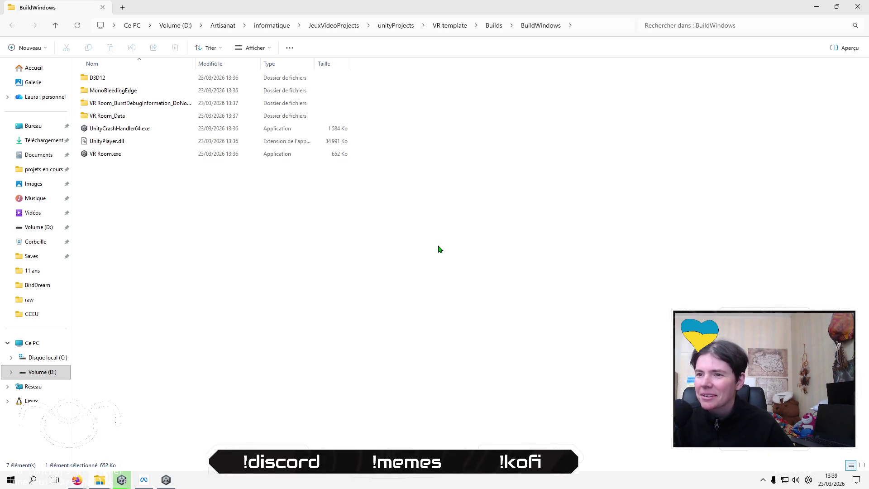
Close Unity's build settings window and run the rebuilt VR Room game from the build folder.
{"action": "left_click", "coordinate": [246, 249]}
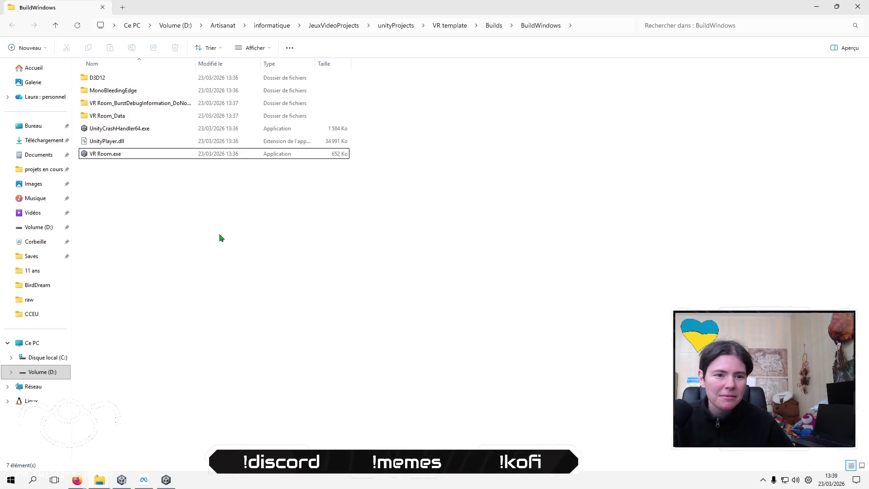
{"action": "left_click", "coordinate": [123, 480]}
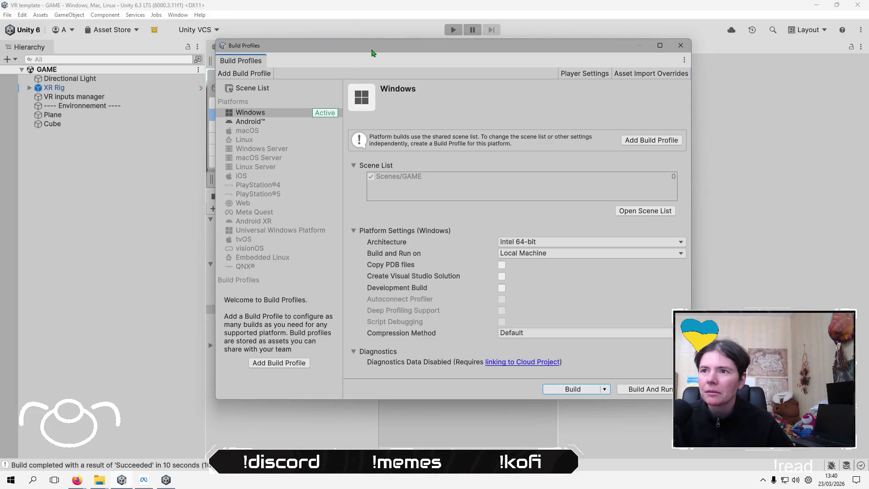
{"action": "left_click", "coordinate": [383, 20]}
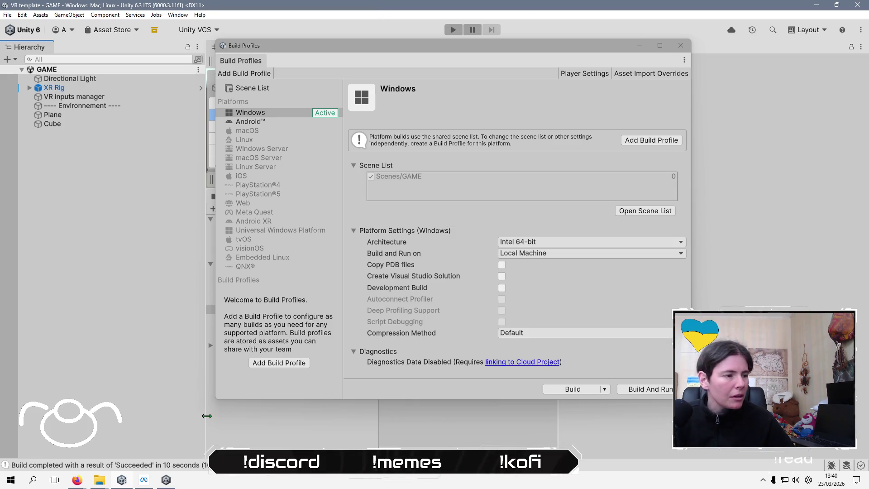
{"action": "left_click", "coordinate": [681, 45]}
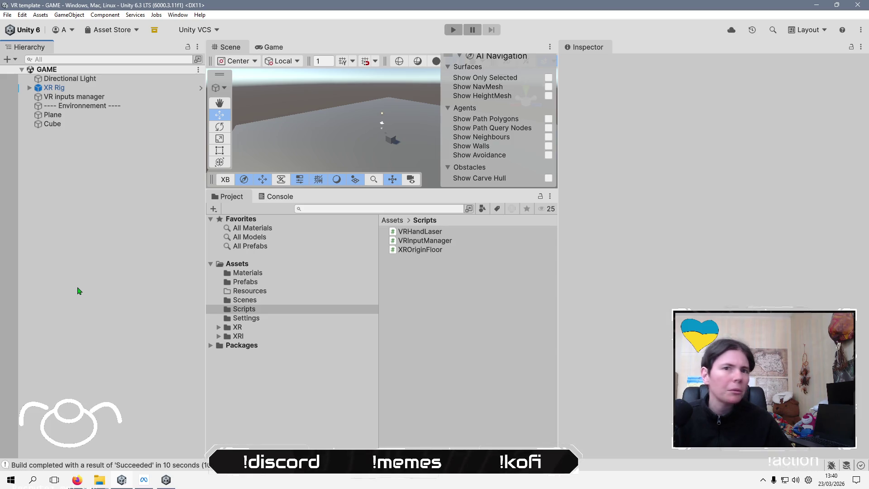
{"action": "left_click", "coordinate": [100, 480]}
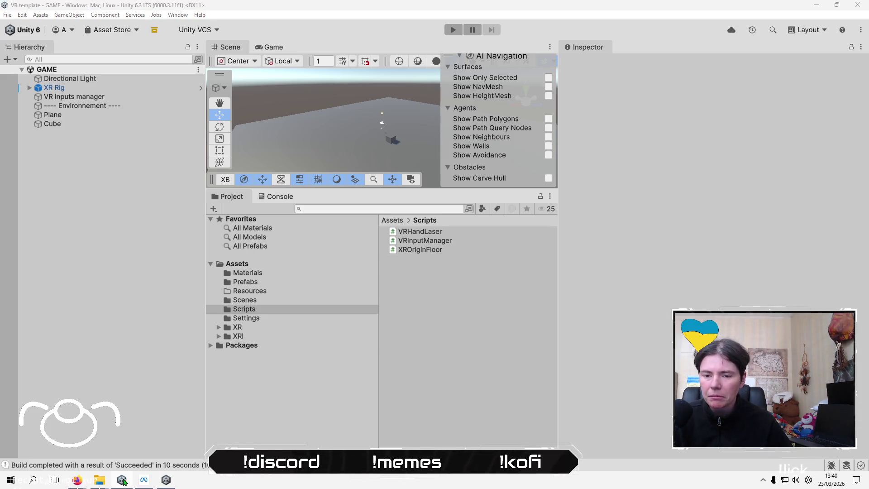
{"action": "left_click", "coordinate": [166, 480]}
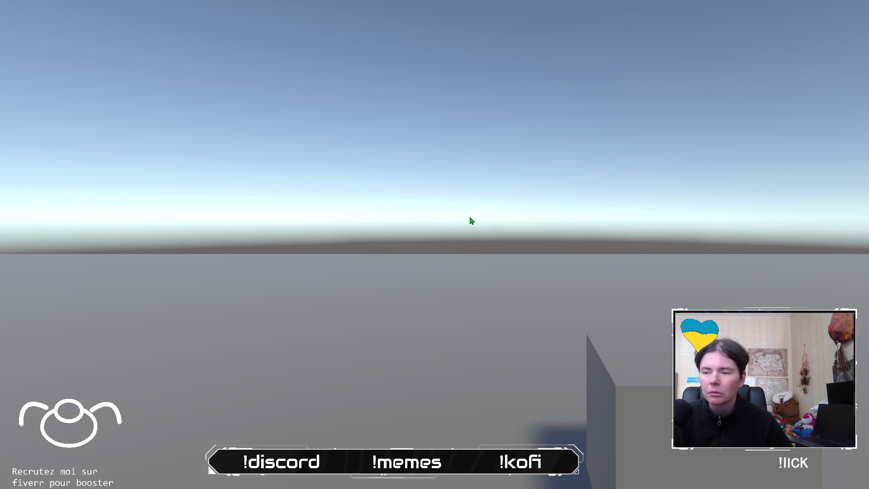
Launch VR Room.exe again from the BuildWindows folder to test-run it.
{"action": "key", "text": "alt+Tab"}
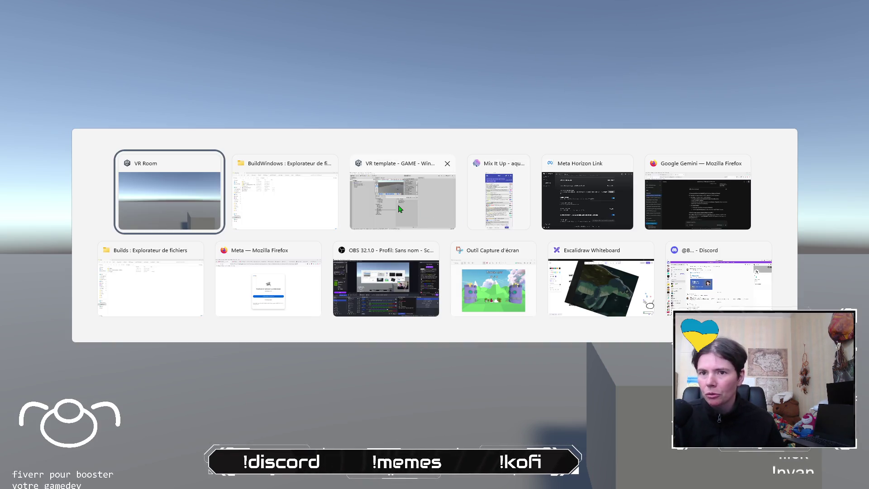
{"action": "left_click", "coordinate": [207, 164]}
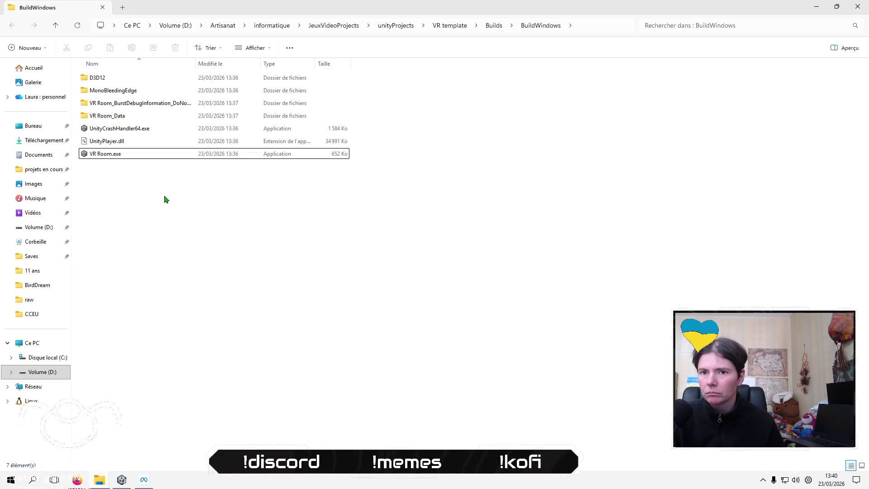
{"action": "double_click", "coordinate": [135, 154]}
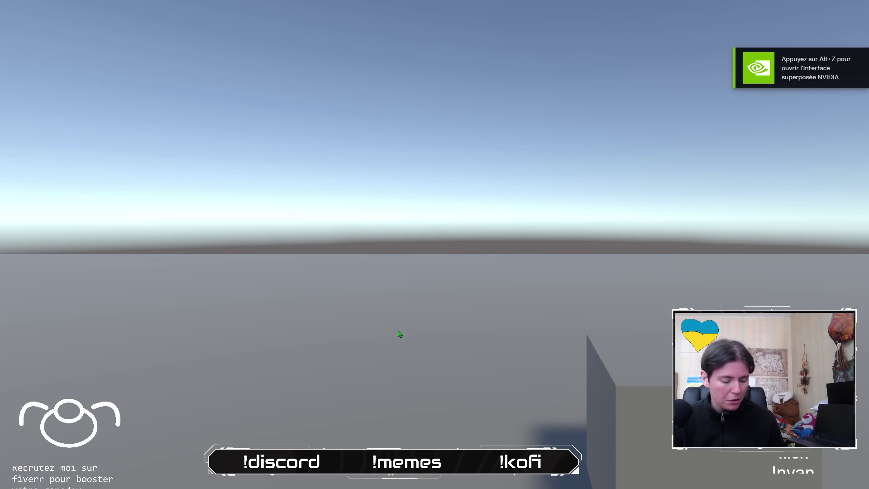
Close the running VR Room game from the window switcher and return to Unity.
{"action": "key", "text": "alt+Tab"}
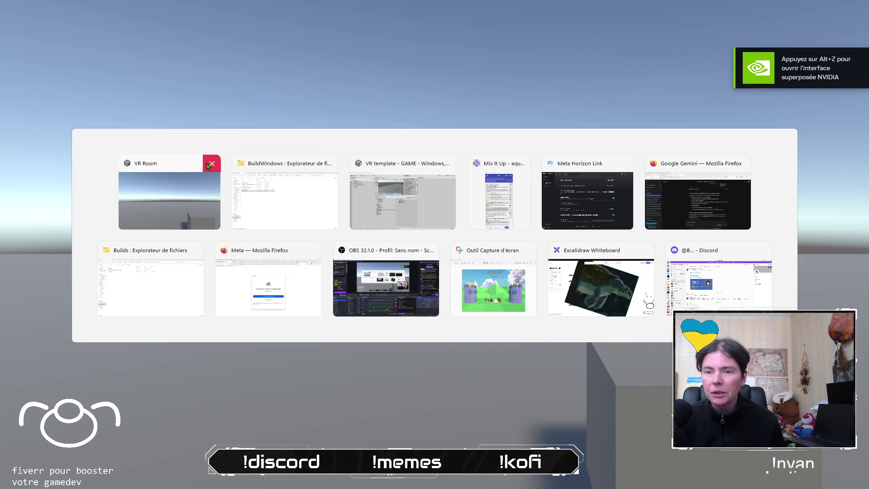
{"action": "left_click", "coordinate": [211, 164]}
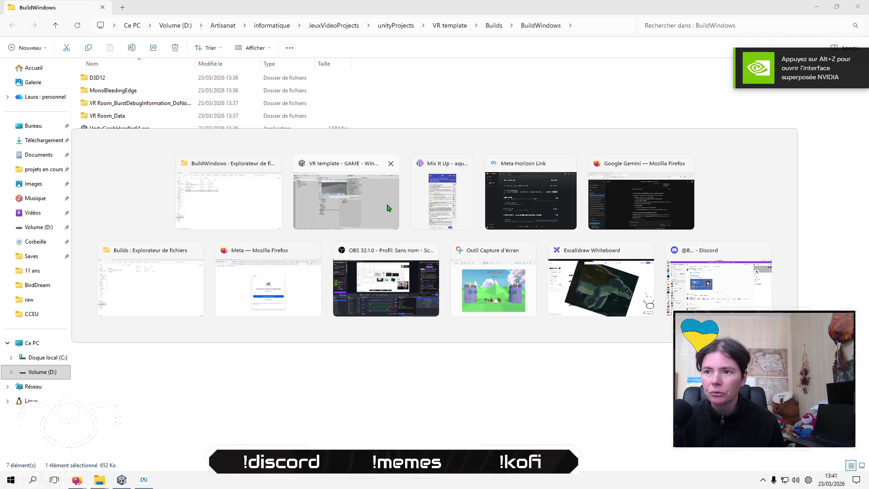
{"action": "left_click", "coordinate": [386, 208]}
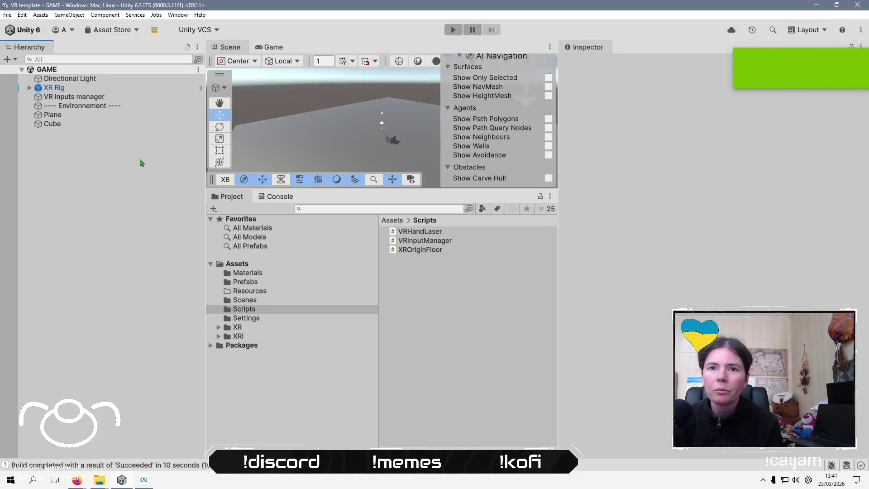
Select XR Rig and show XR Plug-in Management in Project Settings.
{"action": "left_click", "coordinate": [135, 88]}
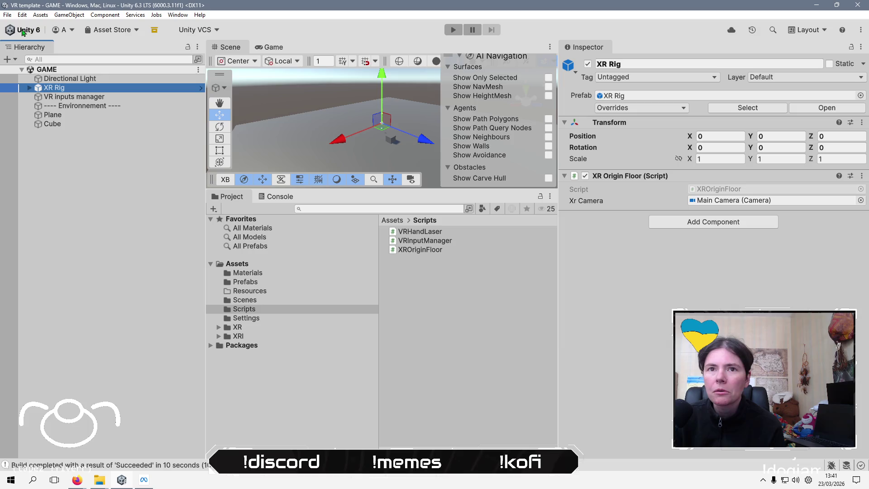
{"action": "left_click", "coordinate": [7, 14]}
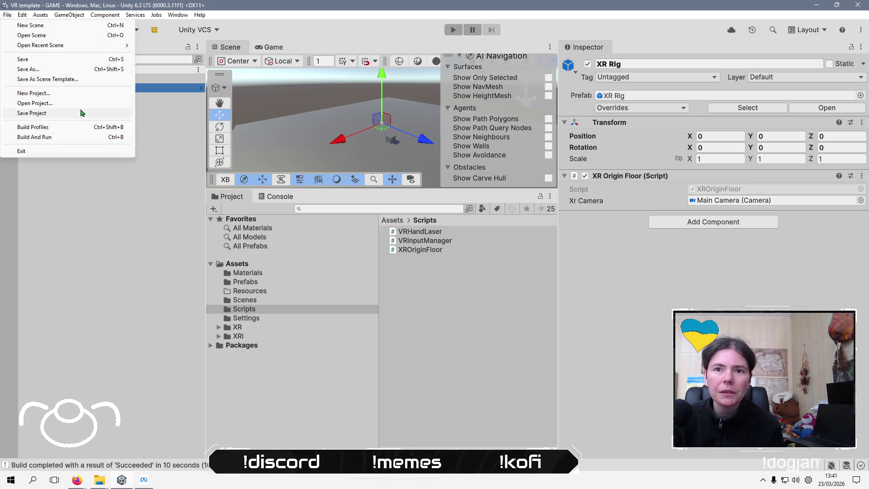
{"action": "mouse_move", "coordinate": [22, 15]}
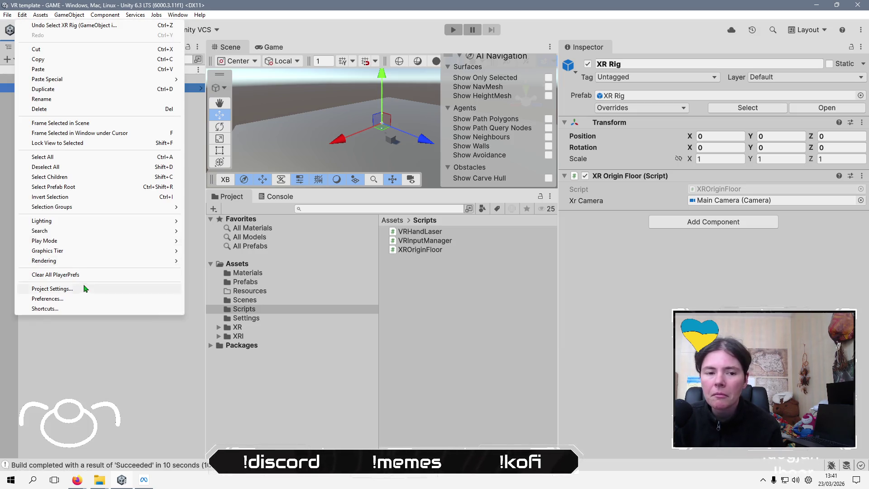
{"action": "left_click", "coordinate": [52, 289]}
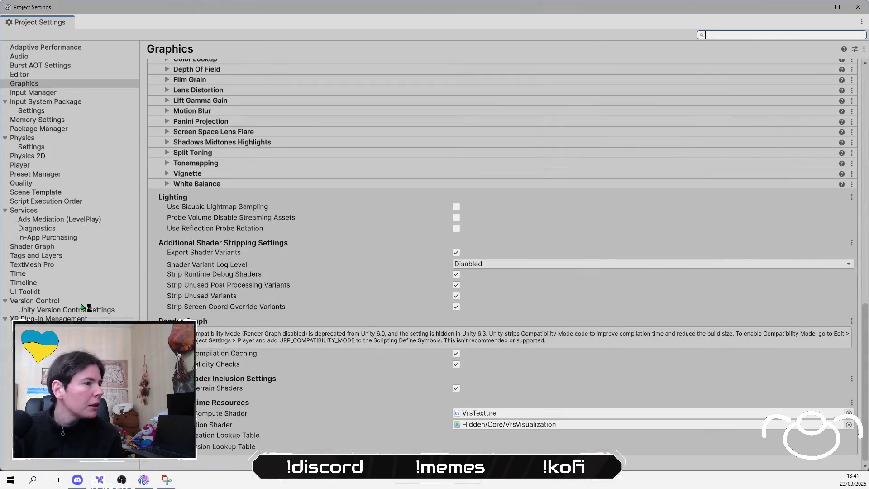
{"action": "left_click", "coordinate": [68, 318]}
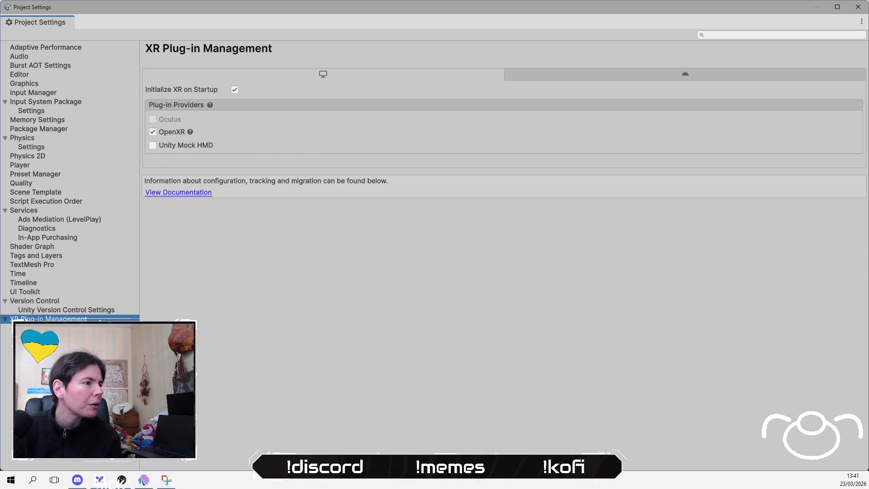
Browse the OpenXR, Project Validation and XR Interaction Toolkit pages, ending on OpenXR.
{"action": "key", "text": "Down"}
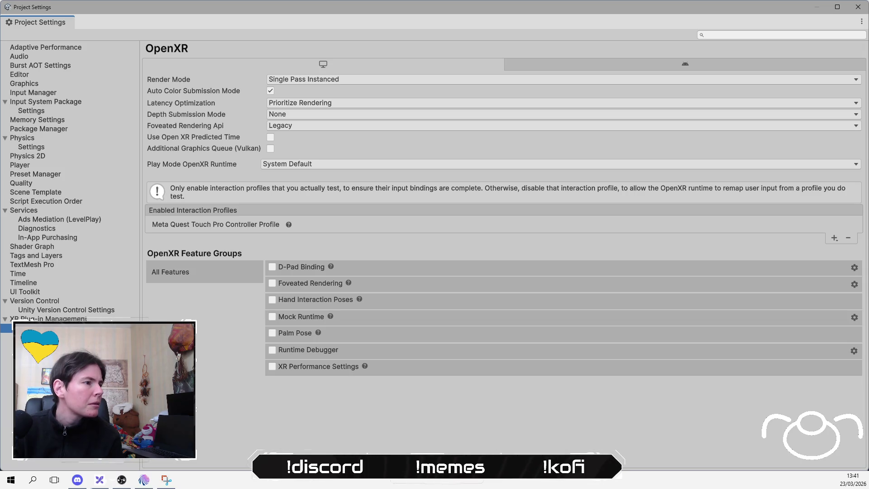
{"action": "key", "text": "Down"}
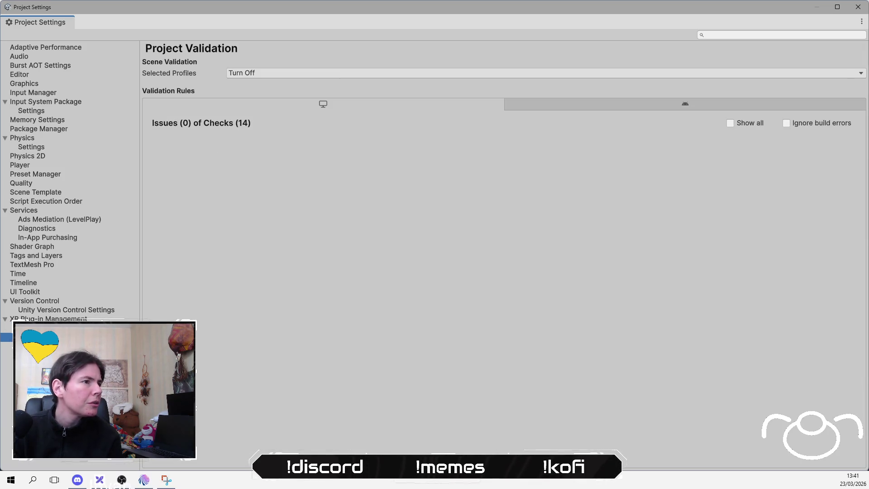
{"action": "key", "text": "Down"}
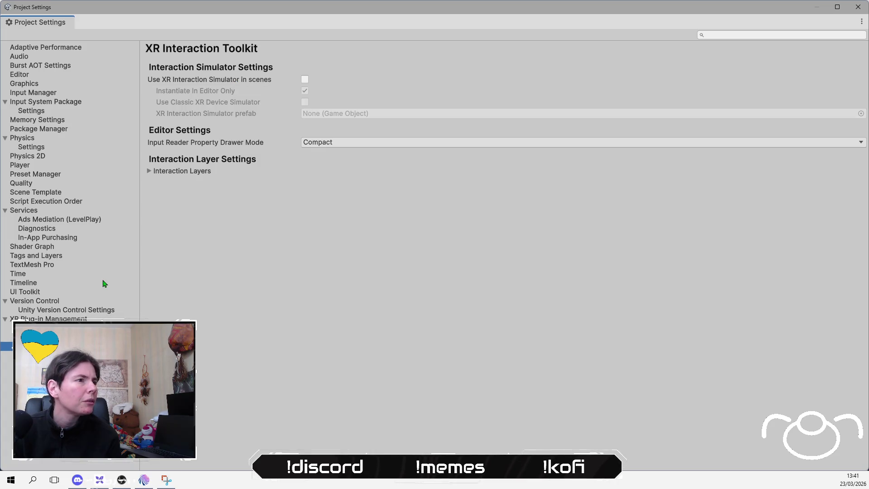
{"action": "left_click", "coordinate": [31, 328]}
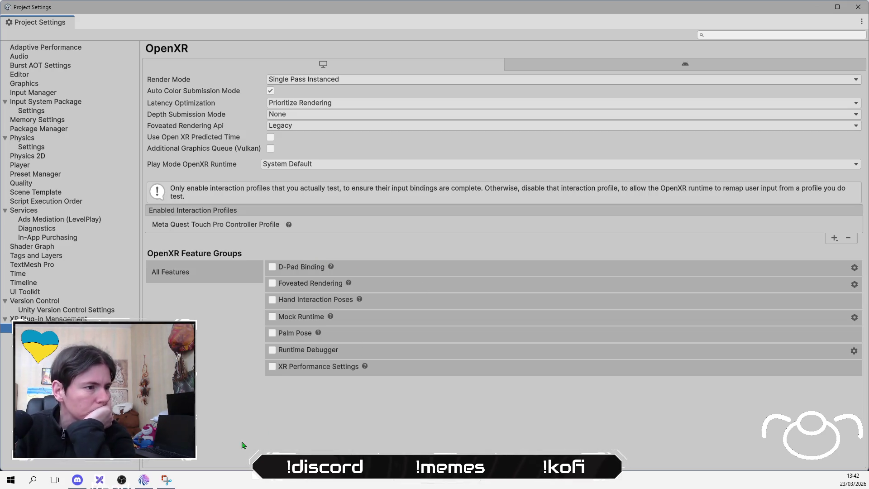
Set the Play Mode OpenXR Runtime to Oculus OpenXR.
{"action": "left_click", "coordinate": [329, 166]}
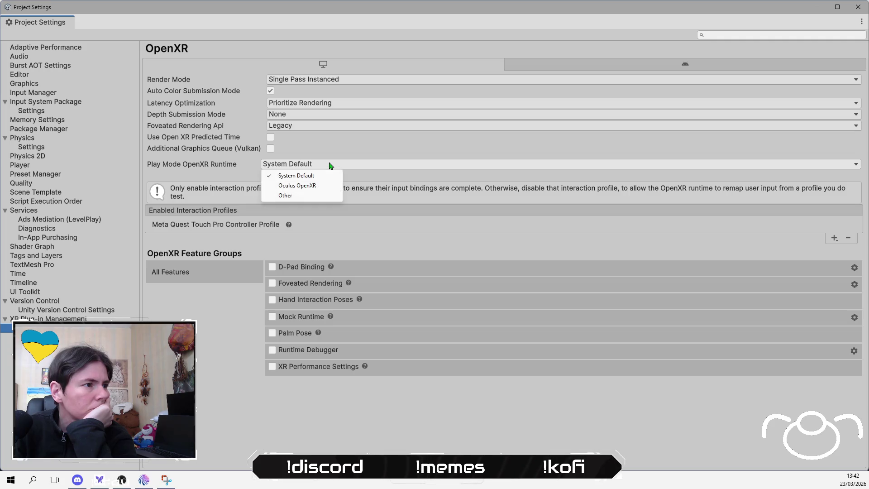
{"action": "left_click", "coordinate": [314, 186]}
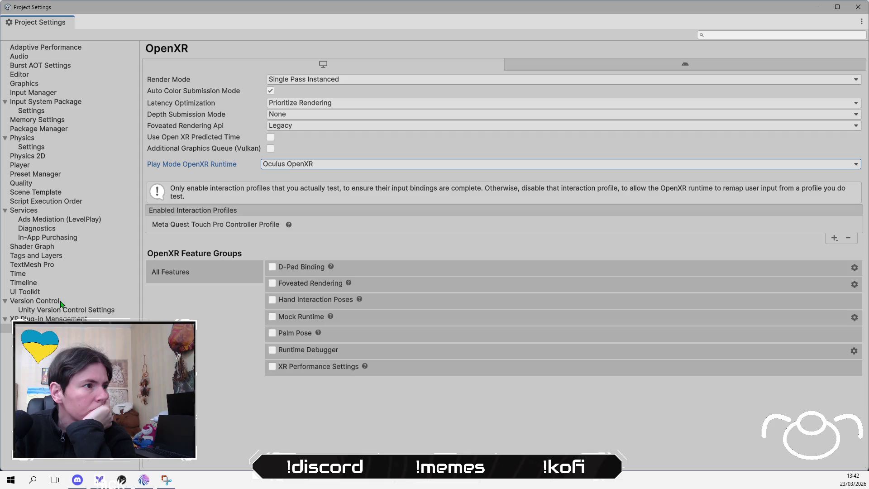
{"action": "left_click", "coordinate": [41, 338]}
{"action": "left_click", "coordinate": [27, 328]}
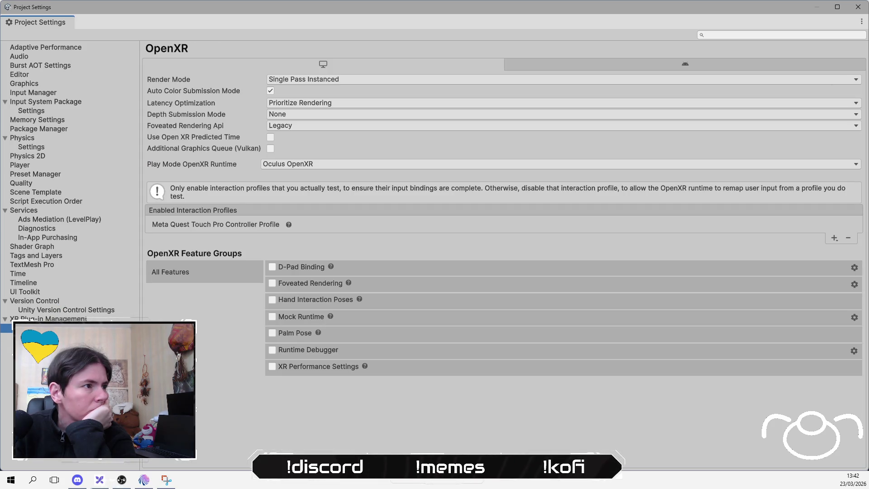
Review Project Validation, checking the empty profiles list and Android/Standalone checks.
{"action": "key", "text": "Down"}
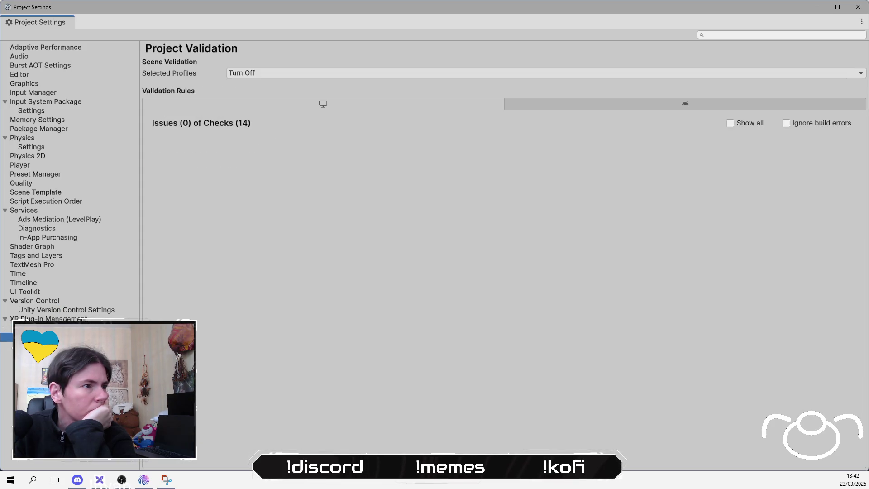
{"action": "left_click", "coordinate": [393, 73]}
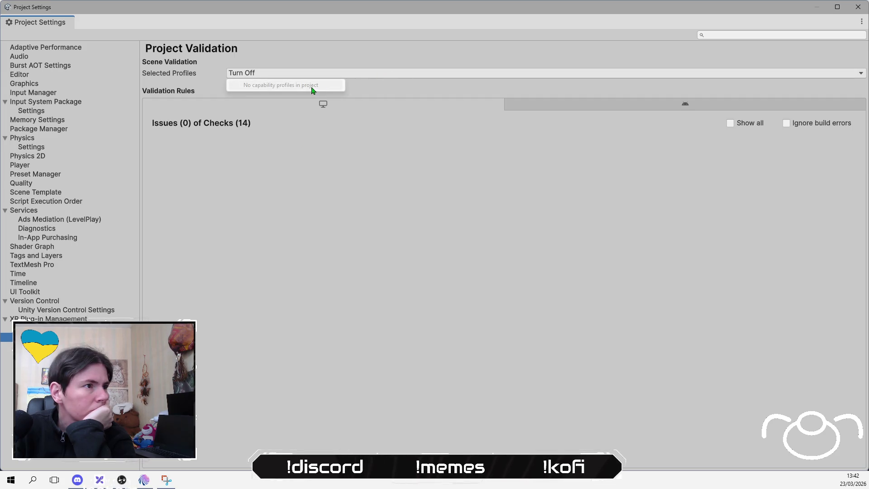
{"action": "left_click", "coordinate": [383, 156]}
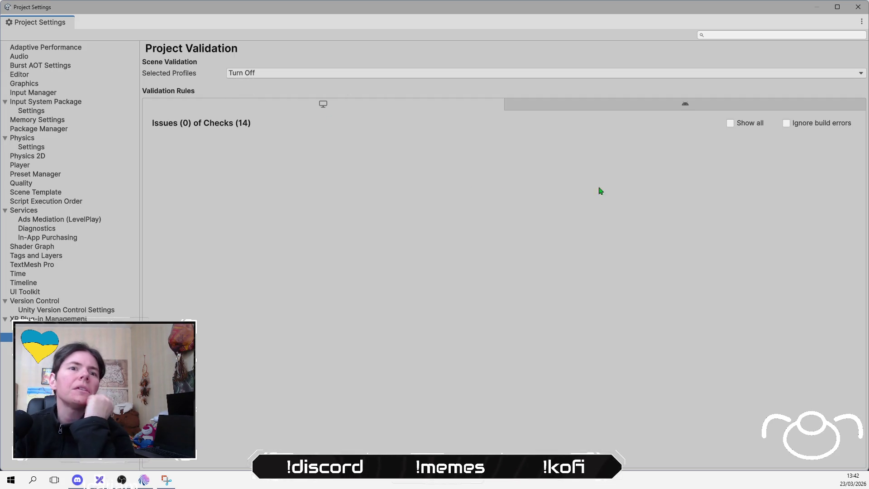
{"action": "left_click", "coordinate": [663, 111]}
{"action": "left_click", "coordinate": [464, 112]}
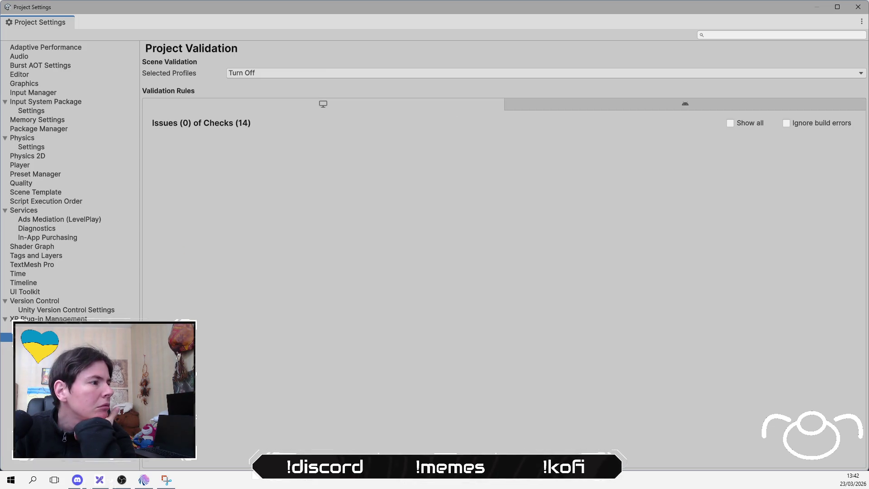
{"action": "key", "text": "Up"}
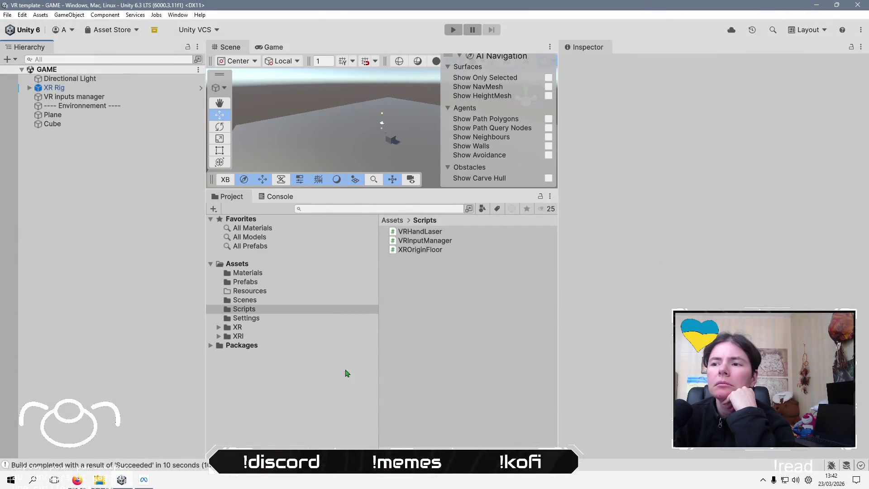
Refresh the Scripts folder assets and show the VR inputs manager in the Inspector.
{"action": "right_click", "coordinate": [397, 319]}
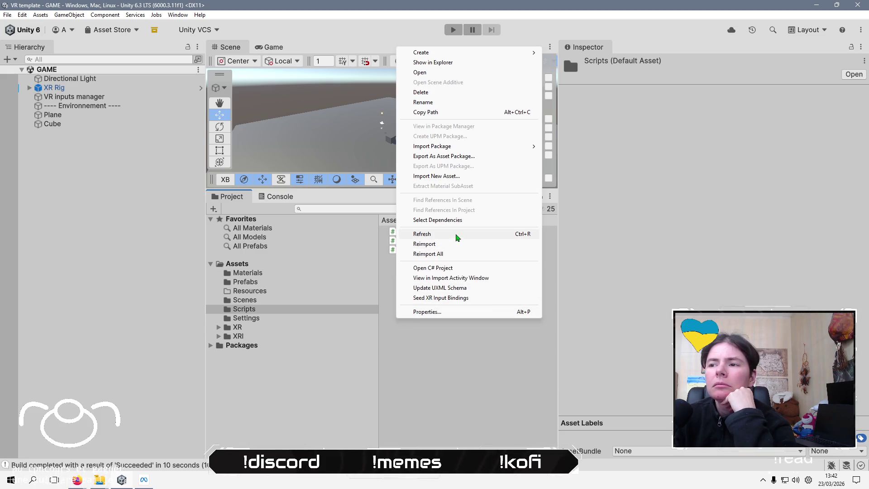
{"action": "left_click", "coordinate": [456, 235]}
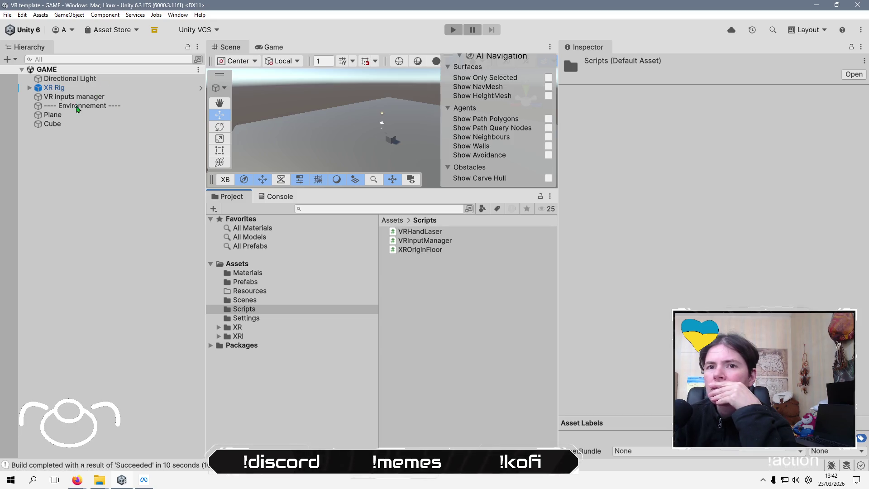
{"action": "left_click", "coordinate": [81, 101]}
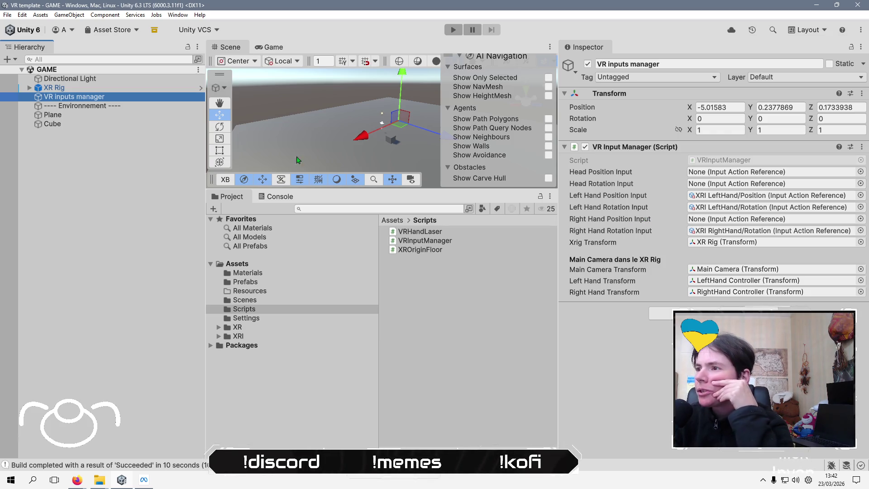
Assign XRI Head/Position as Head Position Input, then begin picking the Head Rotation Input.
{"action": "left_click", "coordinate": [860, 171]}
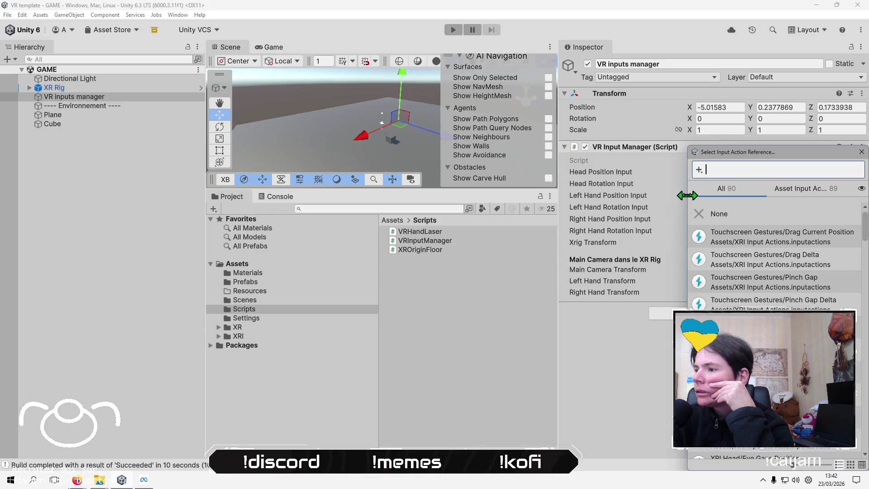
{"action": "left_click_drag", "start_coordinate": [687, 195], "coordinate": [525, 195]}
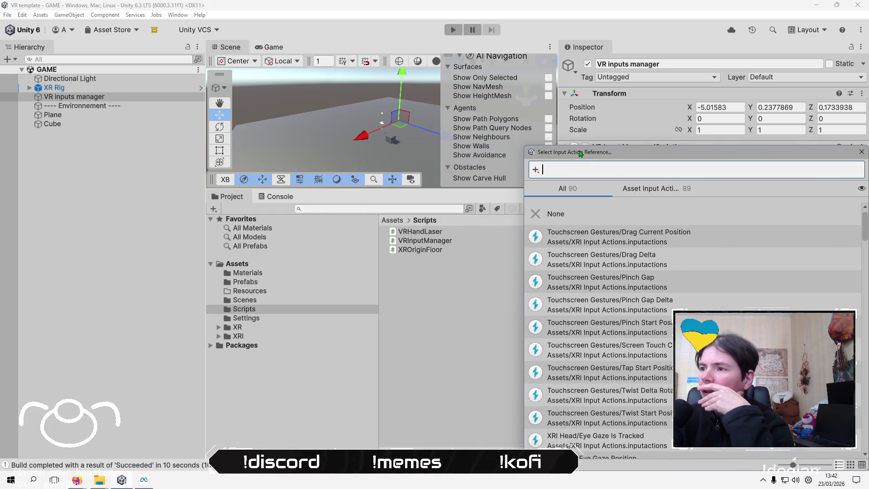
{"action": "left_click_drag", "start_coordinate": [580, 153], "coordinate": [146, 48]}
{"action": "scroll", "coordinate": [286, 227], "scroll_direction": "down", "scroll_amount": 3}
{"action": "scroll", "coordinate": [285, 226], "scroll_direction": "up", "scroll_amount": 2}
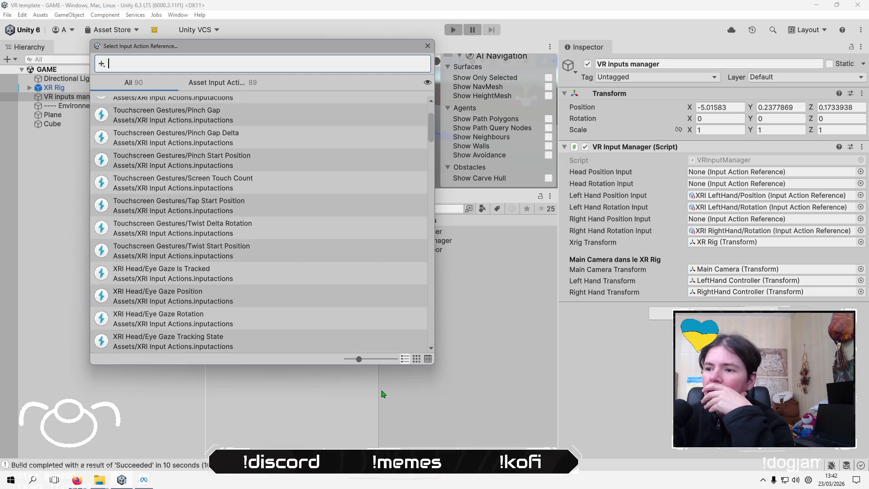
{"action": "left_click_drag", "start_coordinate": [358, 358], "coordinate": [346, 359]}
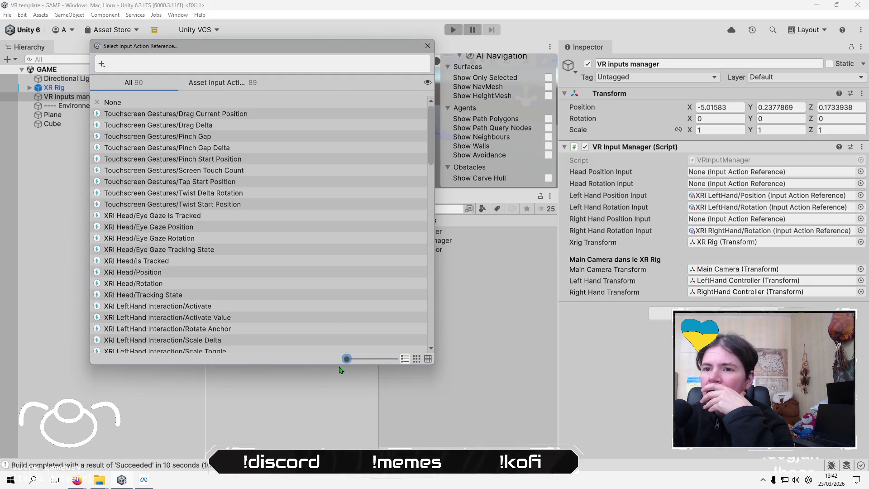
{"action": "scroll", "coordinate": [234, 272], "scroll_direction": "down", "scroll_amount": 3}
{"action": "scroll", "coordinate": [245, 270], "scroll_direction": "down", "scroll_amount": 3}
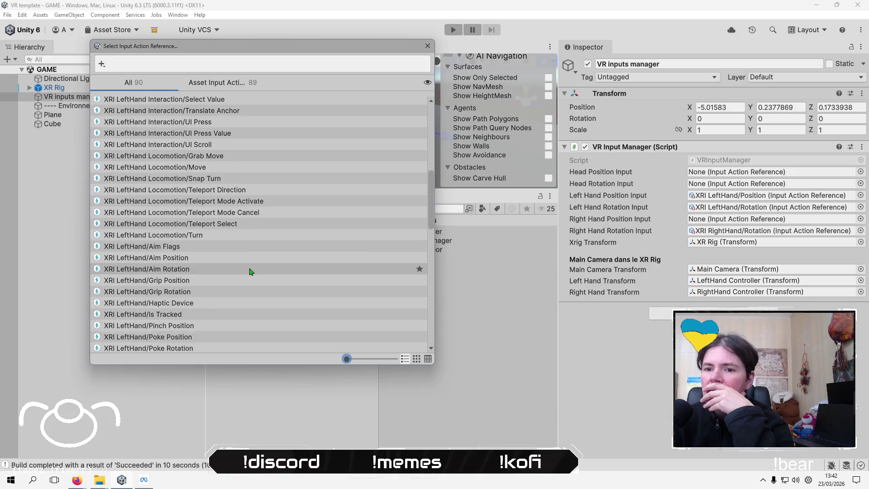
{"action": "scroll", "coordinate": [249, 271], "scroll_direction": "down", "scroll_amount": 2}
{"action": "scroll", "coordinate": [251, 272], "scroll_direction": "down", "scroll_amount": 3}
{"action": "scroll", "coordinate": [252, 270], "scroll_direction": "down", "scroll_amount": 3}
{"action": "scroll", "coordinate": [252, 270], "scroll_direction": "down", "scroll_amount": 2}
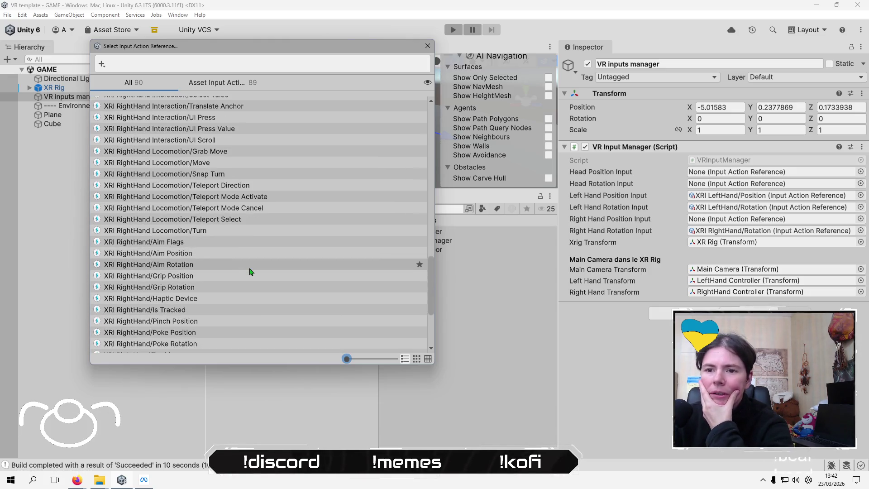
{"action": "scroll", "coordinate": [347, 281], "scroll_direction": "down", "scroll_amount": 2}
{"action": "scroll", "coordinate": [347, 281], "scroll_direction": "up", "scroll_amount": 3}
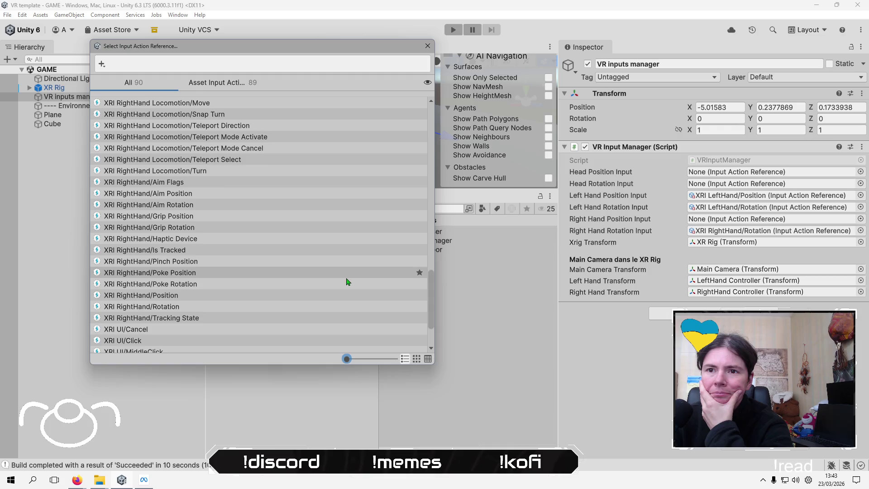
{"action": "scroll", "coordinate": [346, 281], "scroll_direction": "up", "scroll_amount": 3}
{"action": "scroll", "coordinate": [346, 281], "scroll_direction": "up", "scroll_amount": 2}
{"action": "scroll", "coordinate": [346, 281], "scroll_direction": "up", "scroll_amount": 1}
{"action": "scroll", "coordinate": [347, 281], "scroll_direction": "up", "scroll_amount": 5}
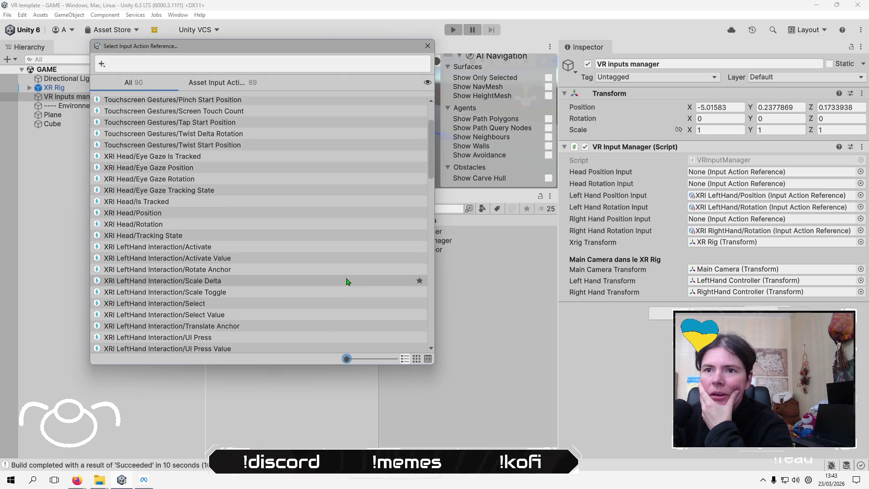
{"action": "double_click", "coordinate": [252, 212]}
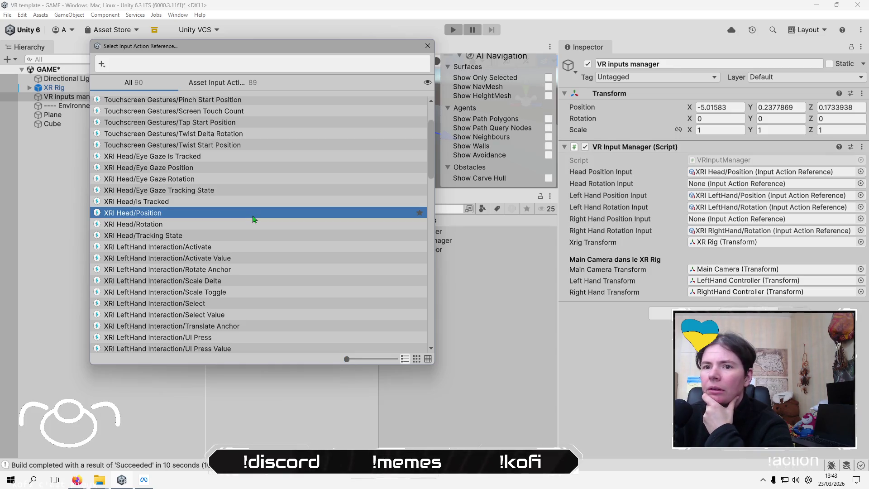
{"action": "left_click", "coordinate": [860, 183]}
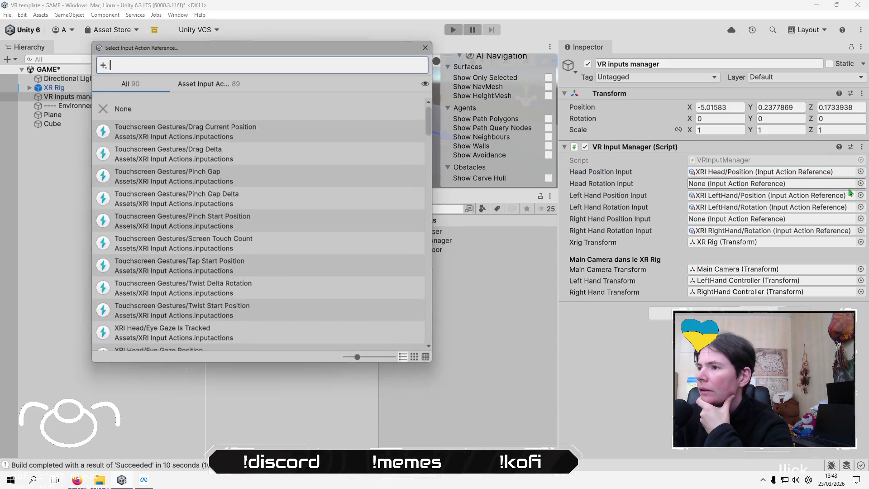
{"action": "scroll", "coordinate": [220, 305], "scroll_direction": "down", "scroll_amount": 1}
{"action": "scroll", "coordinate": [218, 241], "scroll_direction": "down", "scroll_amount": 2}
{"action": "scroll", "coordinate": [218, 241], "scroll_direction": "down", "scroll_amount": 3}
{"action": "scroll", "coordinate": [219, 241], "scroll_direction": "down", "scroll_amount": 3}
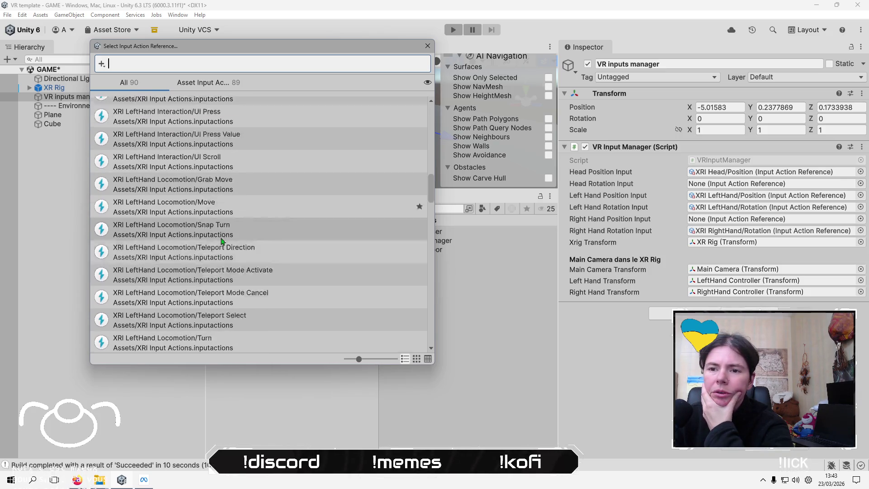
{"action": "scroll", "coordinate": [219, 242], "scroll_direction": "down", "scroll_amount": 3}
{"action": "scroll", "coordinate": [221, 242], "scroll_direction": "down", "scroll_amount": 2}
{"action": "scroll", "coordinate": [221, 241], "scroll_direction": "down", "scroll_amount": 5}
{"action": "scroll", "coordinate": [220, 241], "scroll_direction": "down", "scroll_amount": 2}
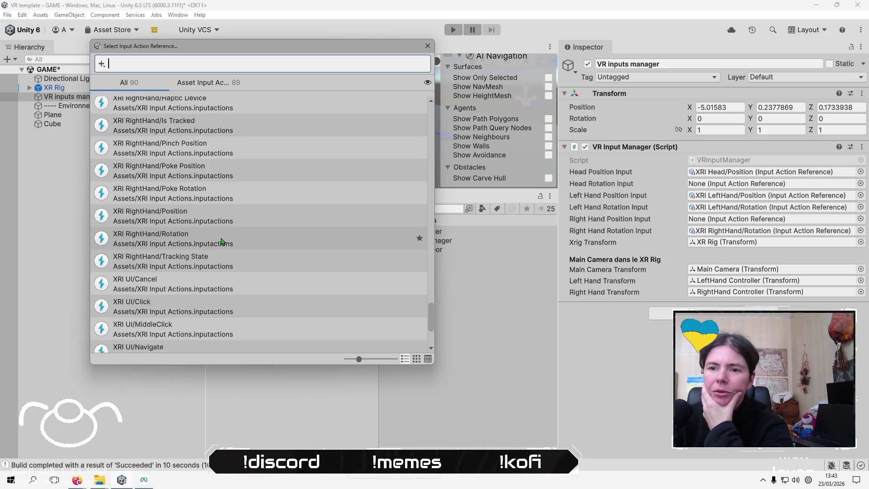
{"action": "scroll", "coordinate": [221, 241], "scroll_direction": "up", "scroll_amount": 5}
{"action": "scroll", "coordinate": [221, 241], "scroll_direction": "up", "scroll_amount": 5}
{"action": "scroll", "coordinate": [221, 241], "scroll_direction": "up", "scroll_amount": 3}
{"action": "scroll", "coordinate": [221, 242], "scroll_direction": "up", "scroll_amount": 3}
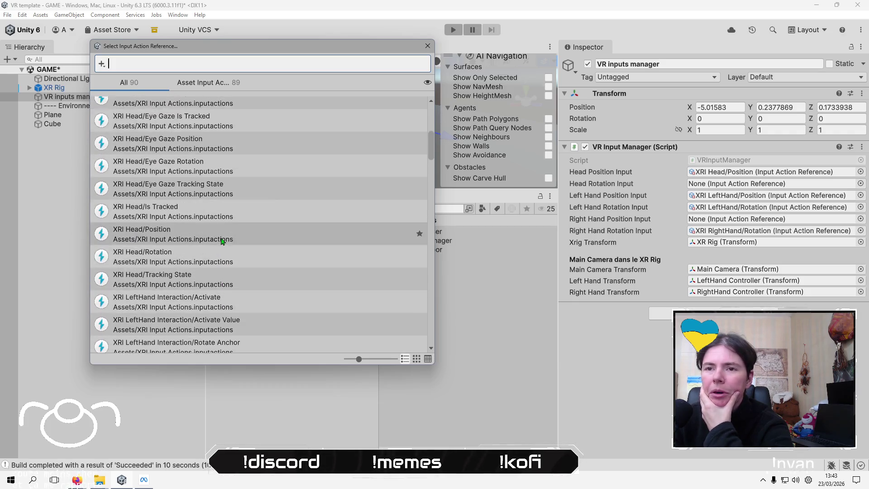
{"action": "scroll", "coordinate": [224, 240], "scroll_direction": "up", "scroll_amount": 3}
{"action": "scroll", "coordinate": [324, 225], "scroll_direction": "down", "scroll_amount": 1}
{"action": "scroll", "coordinate": [323, 225], "scroll_direction": "down", "scroll_amount": 5}
{"action": "scroll", "coordinate": [321, 228], "scroll_direction": "down", "scroll_amount": 4}
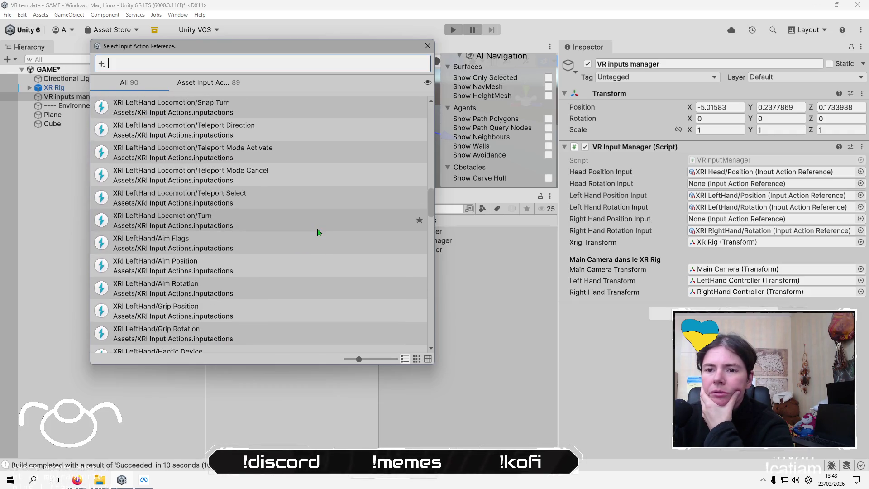
{"action": "scroll", "coordinate": [319, 230], "scroll_direction": "down", "scroll_amount": 5}
{"action": "scroll", "coordinate": [317, 233], "scroll_direction": "down", "scroll_amount": 3}
{"action": "scroll", "coordinate": [316, 232], "scroll_direction": "down", "scroll_amount": 5}
{"action": "scroll", "coordinate": [317, 233], "scroll_direction": "down", "scroll_amount": 5}
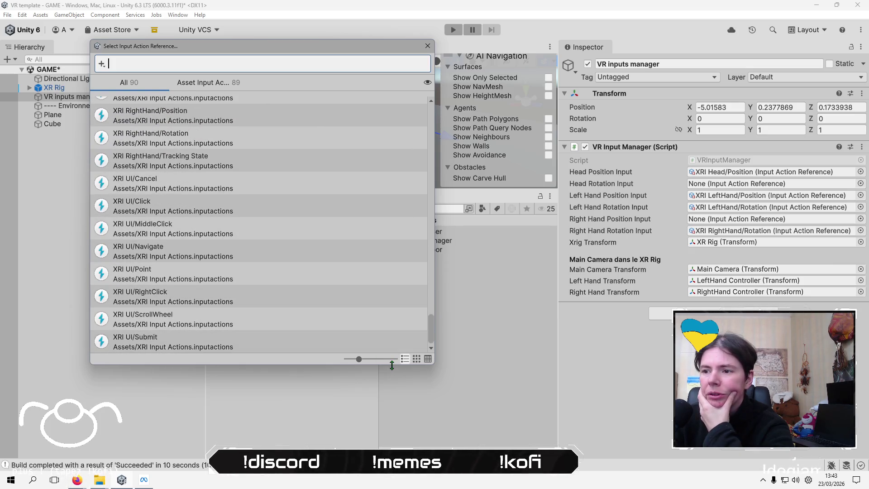
Assign XRI Head/Rotation as the Head Rotation Input from the enlarged chooser.
{"action": "mouse_move", "coordinate": [392, 366]}
{"action": "left_mouse_down"}
{"action": "mouse_move", "coordinate": [384, 427]}
{"action": "mouse_move", "coordinate": [347, 421]}
{"action": "left_mouse_up"}
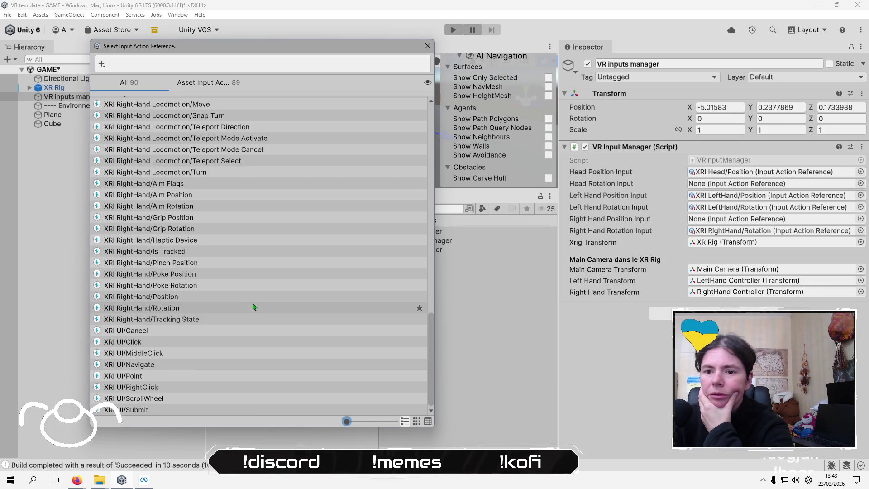
{"action": "scroll", "coordinate": [253, 307], "scroll_direction": "up", "scroll_amount": 5}
{"action": "scroll", "coordinate": [252, 306], "scroll_direction": "up", "scroll_amount": 5}
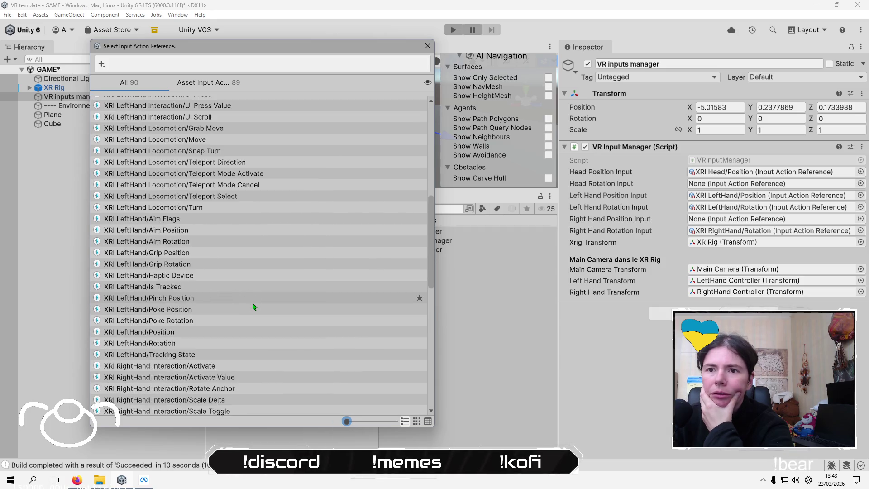
{"action": "scroll", "coordinate": [251, 304], "scroll_direction": "up", "scroll_amount": 3}
{"action": "double_click", "coordinate": [182, 168]}
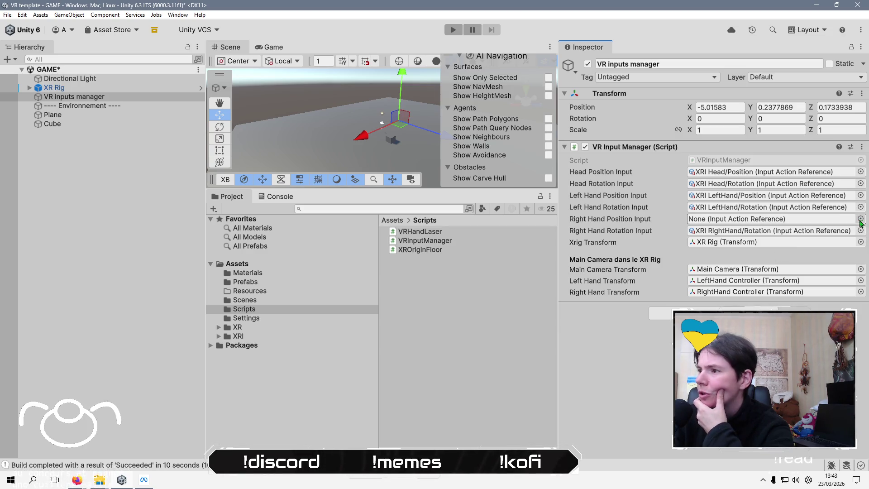
Assign XRI RightHand/Position as Right Hand Position Input and deselect the VR inputs manager.
{"action": "left_click", "coordinate": [861, 221]}
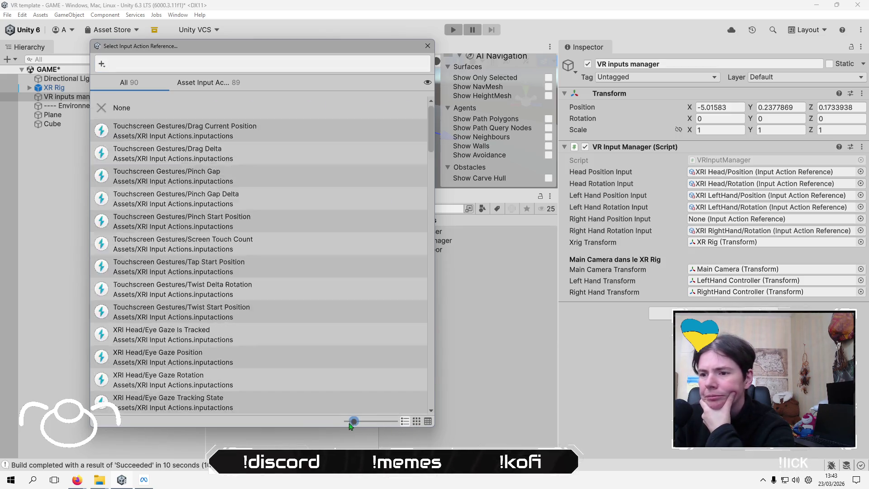
{"action": "left_click_drag", "start_coordinate": [359, 421], "coordinate": [347, 421]}
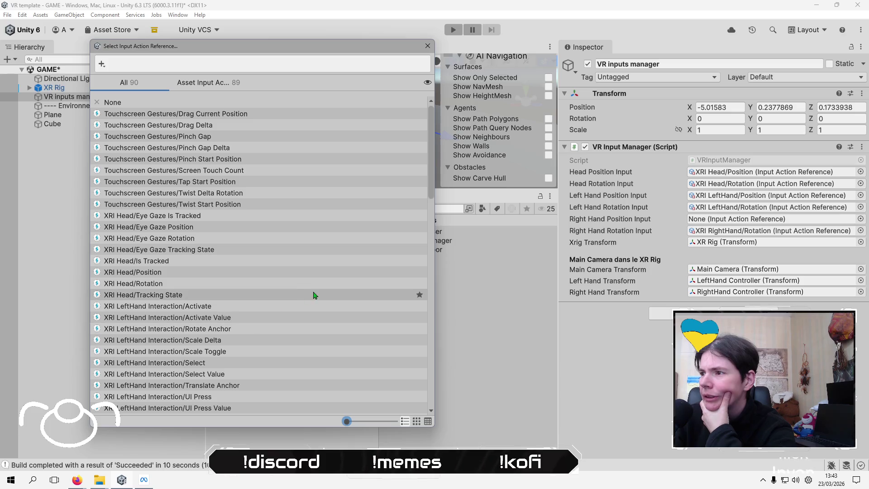
{"action": "scroll", "coordinate": [316, 293], "scroll_direction": "down", "scroll_amount": 5}
{"action": "scroll", "coordinate": [316, 294], "scroll_direction": "down", "scroll_amount": 5}
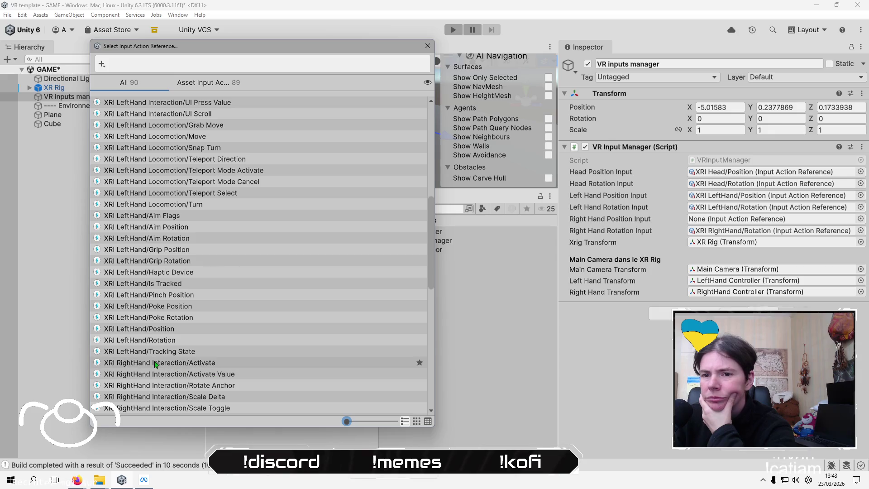
{"action": "scroll", "coordinate": [249, 362], "scroll_direction": "down", "scroll_amount": 2}
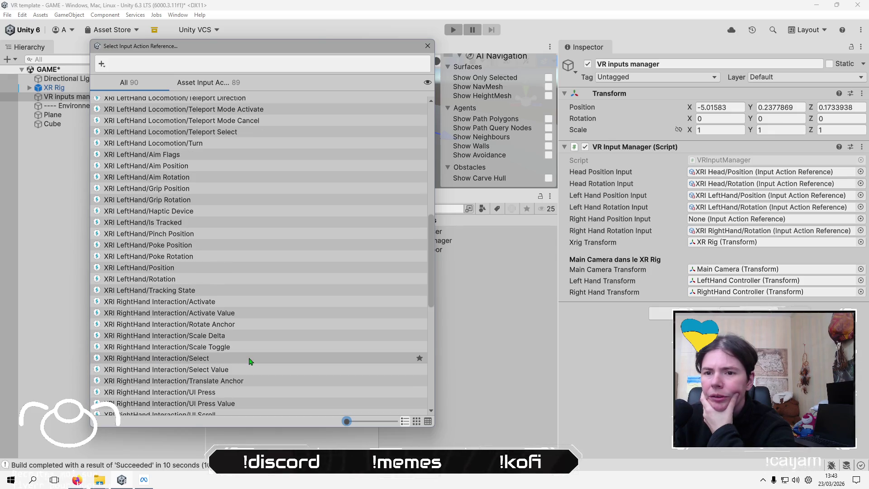
{"action": "scroll", "coordinate": [250, 362], "scroll_direction": "up", "scroll_amount": 3}
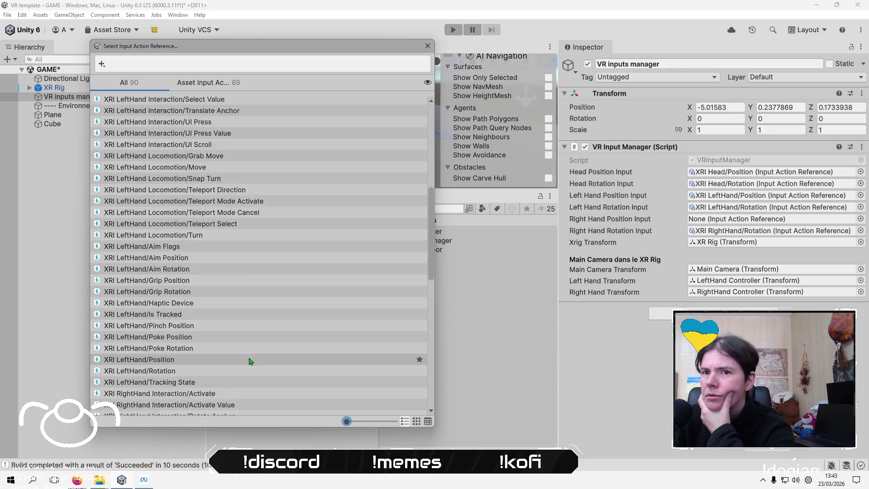
{"action": "scroll", "coordinate": [249, 362], "scroll_direction": "up", "scroll_amount": 4}
{"action": "scroll", "coordinate": [250, 362], "scroll_direction": "up", "scroll_amount": 6}
{"action": "scroll", "coordinate": [249, 361], "scroll_direction": "down", "scroll_amount": 12}
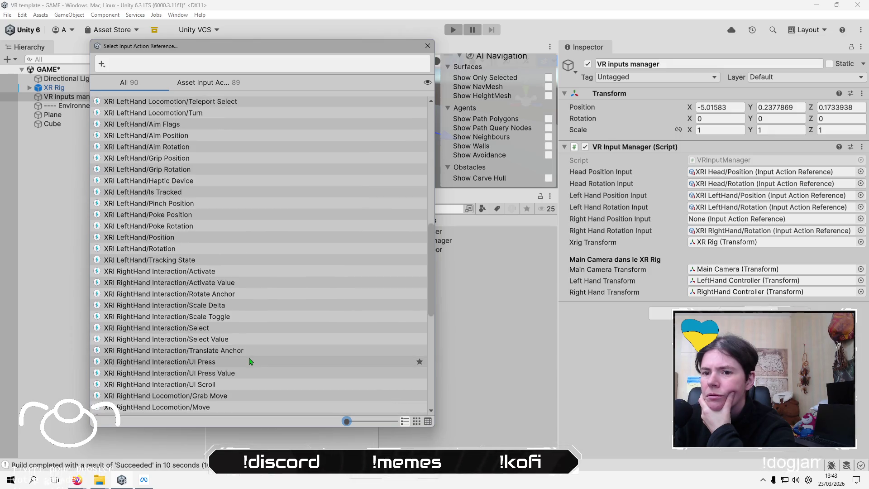
{"action": "scroll", "coordinate": [249, 362], "scroll_direction": "down", "scroll_amount": 5}
{"action": "scroll", "coordinate": [249, 362], "scroll_direction": "down", "scroll_amount": 2}
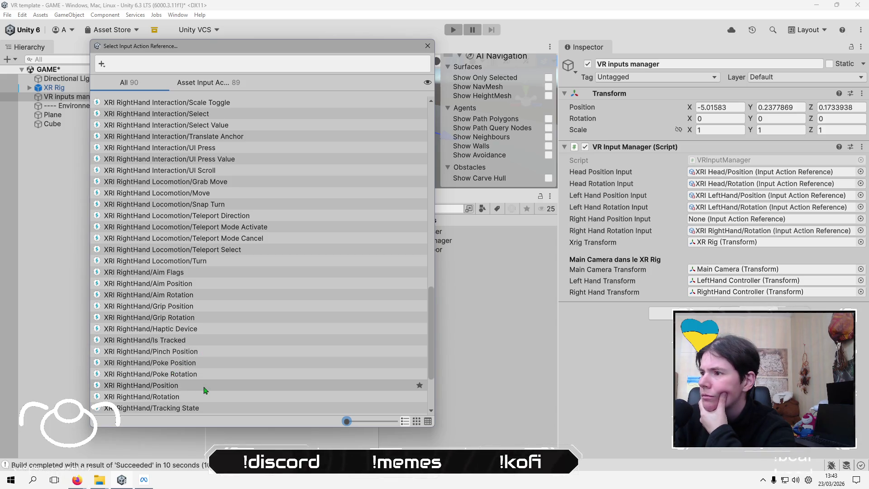
{"action": "double_click", "coordinate": [205, 385]}
{"action": "left_click", "coordinate": [704, 307]}
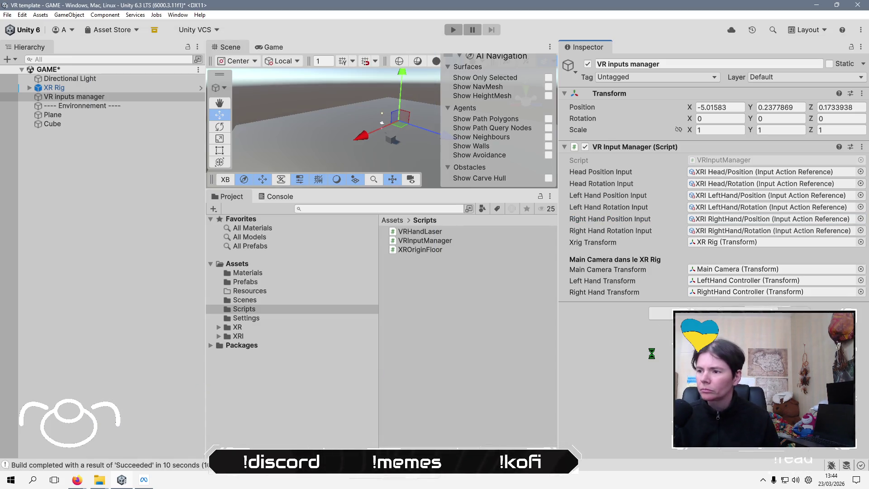
{"action": "left_click", "coordinate": [103, 140]}
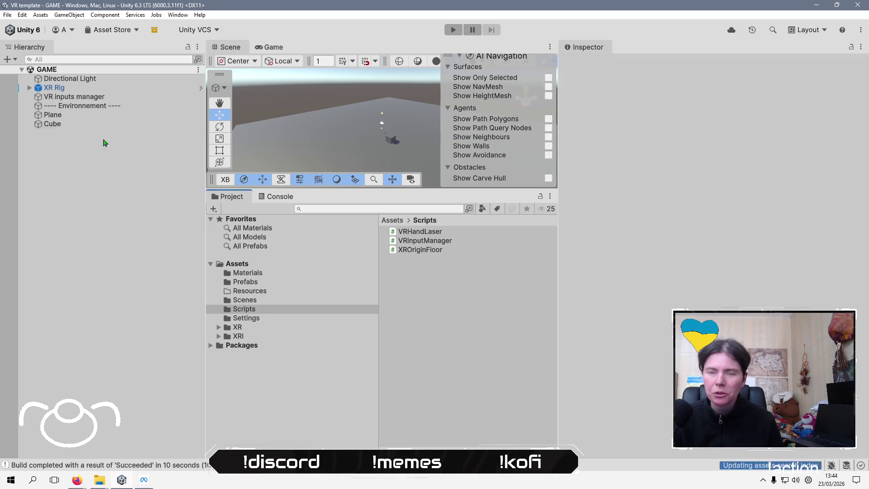
Start the Windows build from Build Profiles with BuildWindows as the destination folder.
{"action": "left_click", "coordinate": [7, 16]}
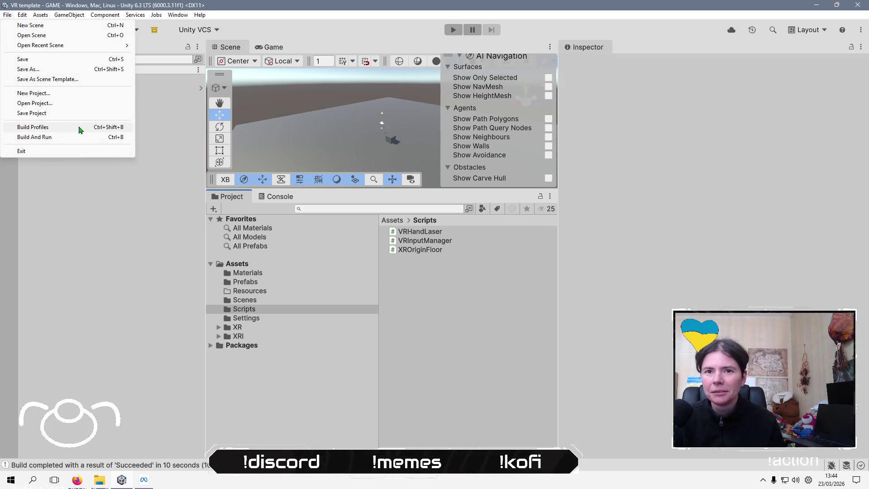
{"action": "left_click", "coordinate": [41, 128]}
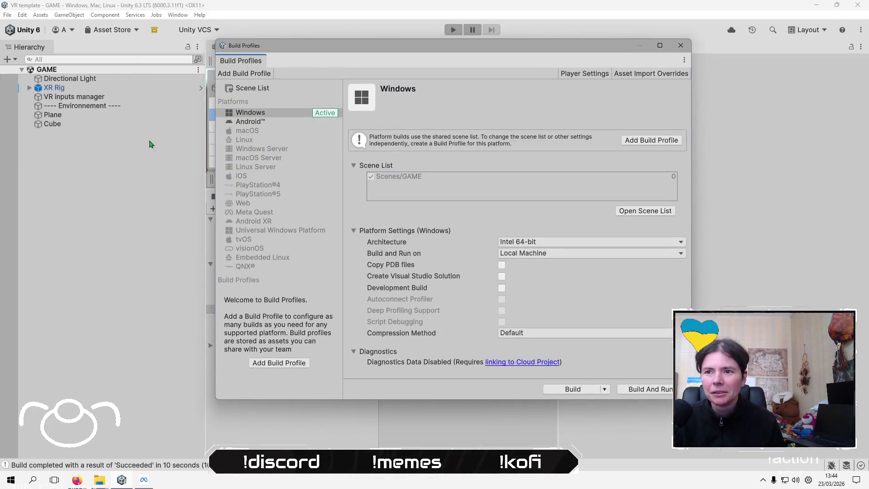
{"action": "left_click", "coordinate": [572, 389]}
{"action": "left_click", "coordinate": [138, 97]}
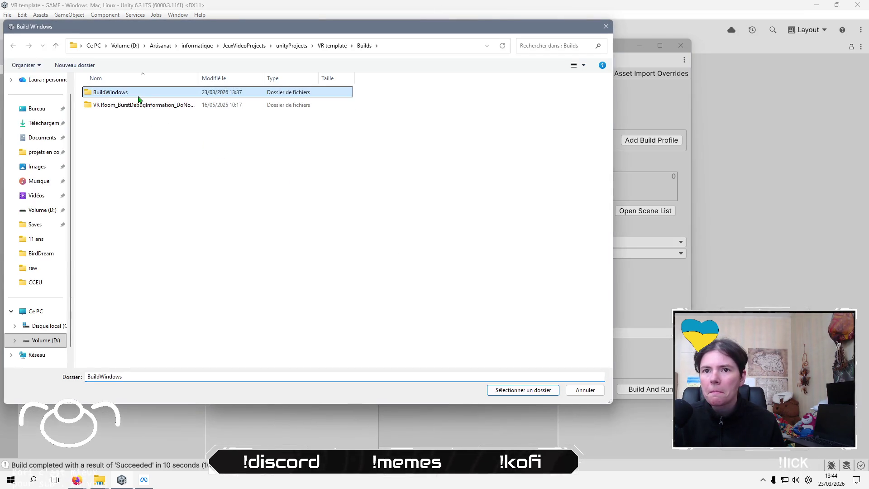
{"action": "double_click", "coordinate": [138, 99]}
{"action": "left_click", "coordinate": [543, 390]}
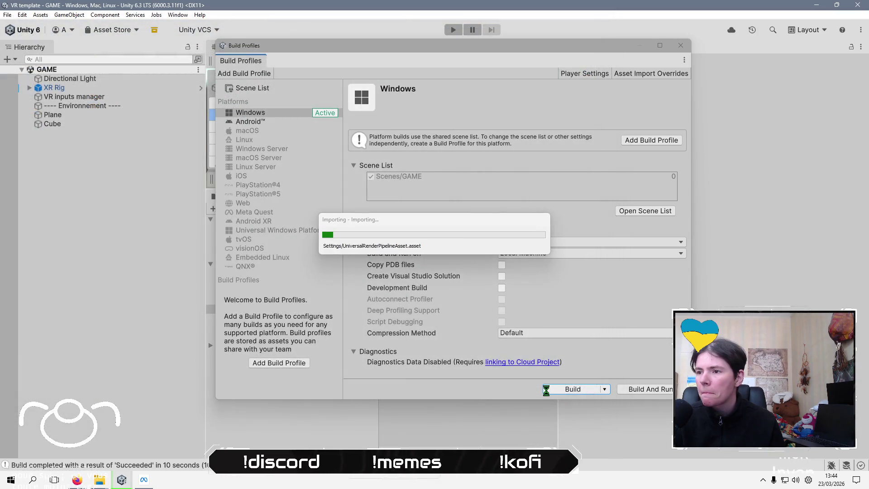
{"action": "key", "text": "alt+Tab"}
{"action": "key", "text": "alt+Tab"}
{"action": "key", "text": "alt+Tab"}
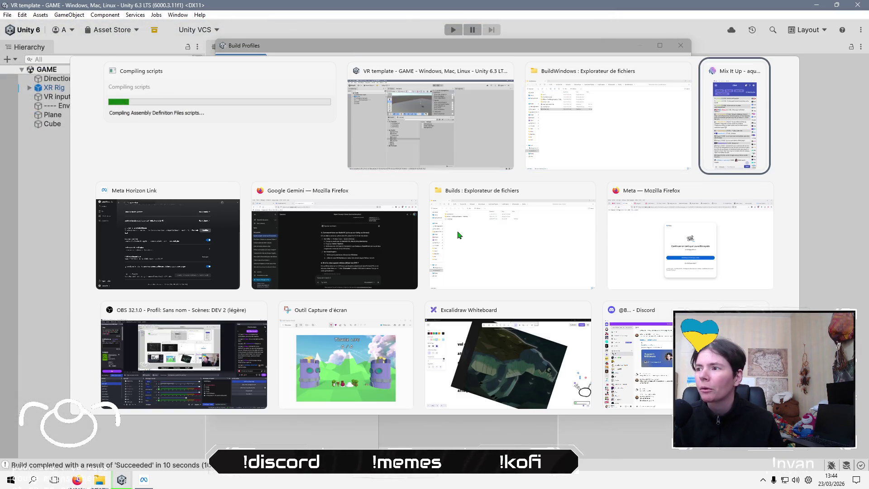
{"action": "key", "text": "Escape"}
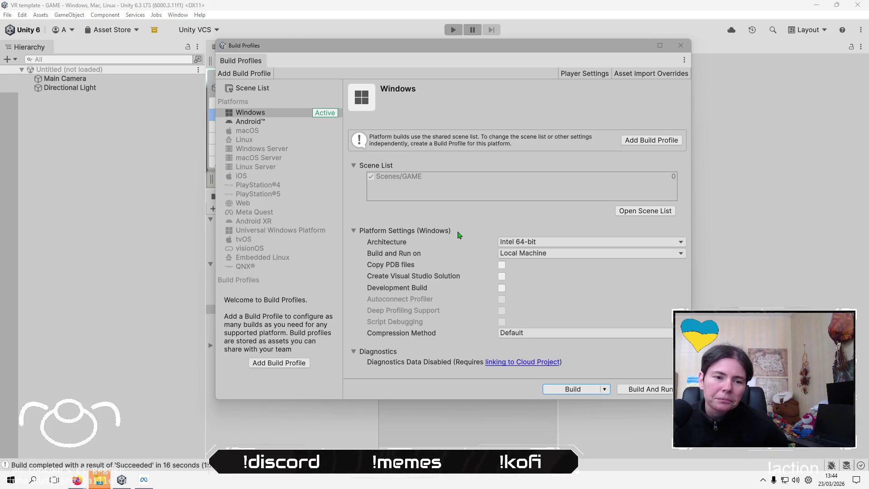
Close Build Profiles, clear the Console log and switch toward the BuildWindows Explorer window.
{"action": "left_click", "coordinate": [680, 45]}
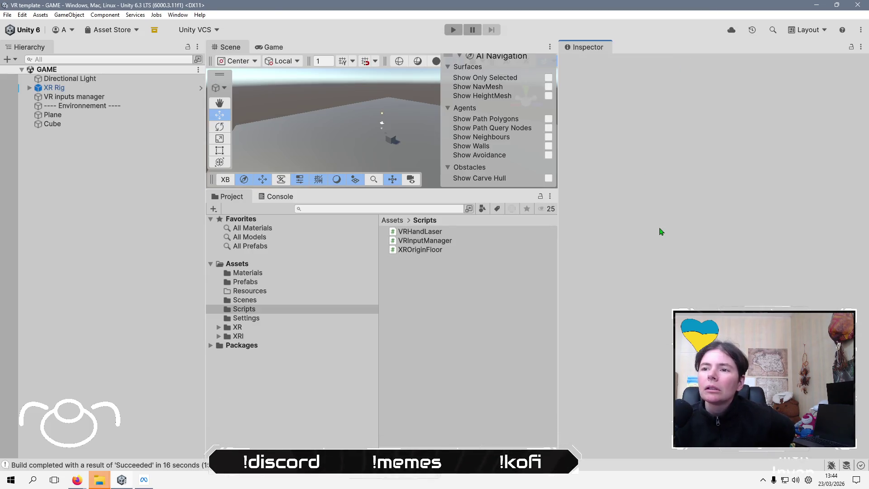
{"action": "left_click", "coordinate": [279, 197]}
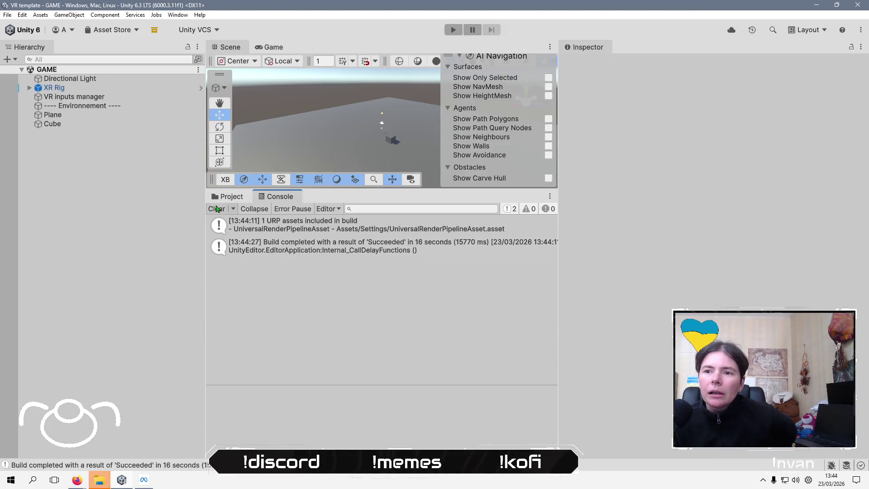
{"action": "left_click", "coordinate": [217, 209]}
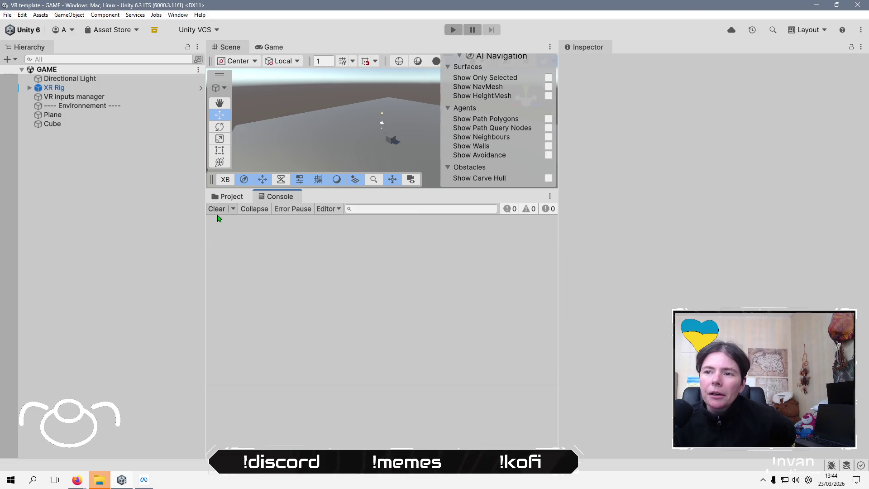
{"action": "left_click", "coordinate": [97, 479]}
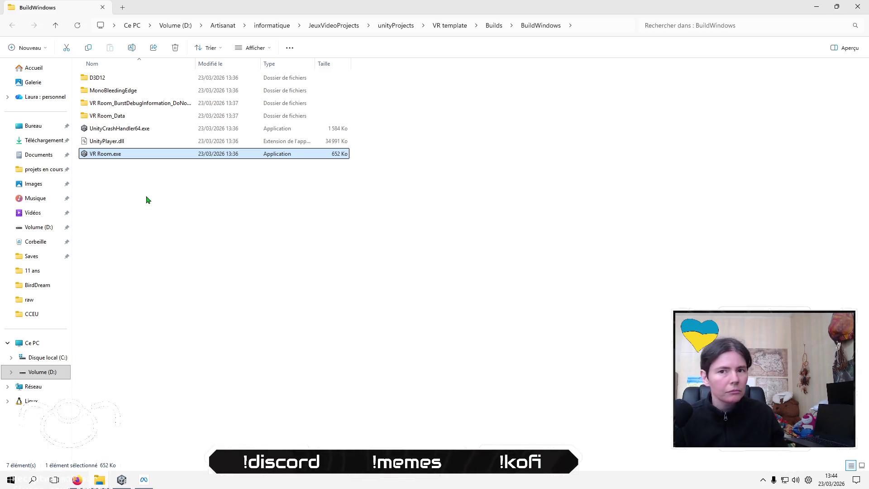
{"action": "key", "text": "alt+Tab"}
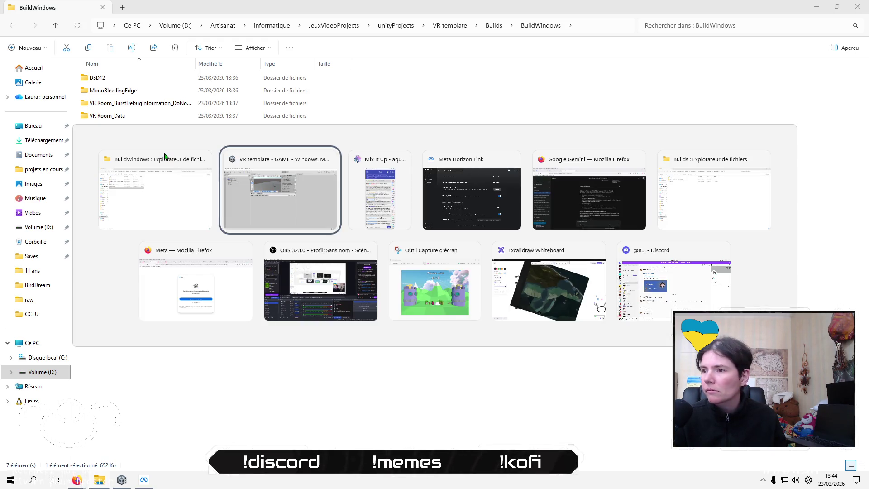
Return to the BuildWindows folder window and launch VR Room.exe.
{"action": "left_click", "coordinate": [164, 157]}
{"action": "key", "text": "alt+Tab"}
{"action": "left_click", "coordinate": [151, 175]}
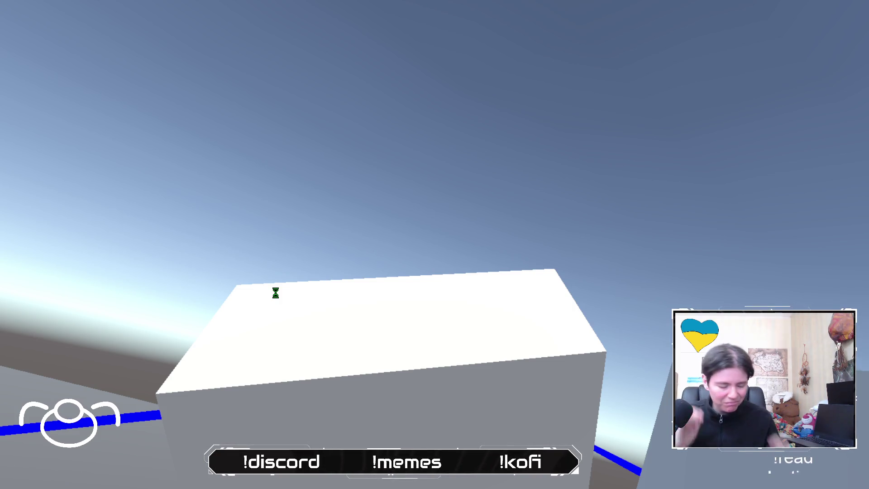
Close the running VR Room game from the window switcher and clear the file selection.
{"action": "key", "text": "alt+Tab"}
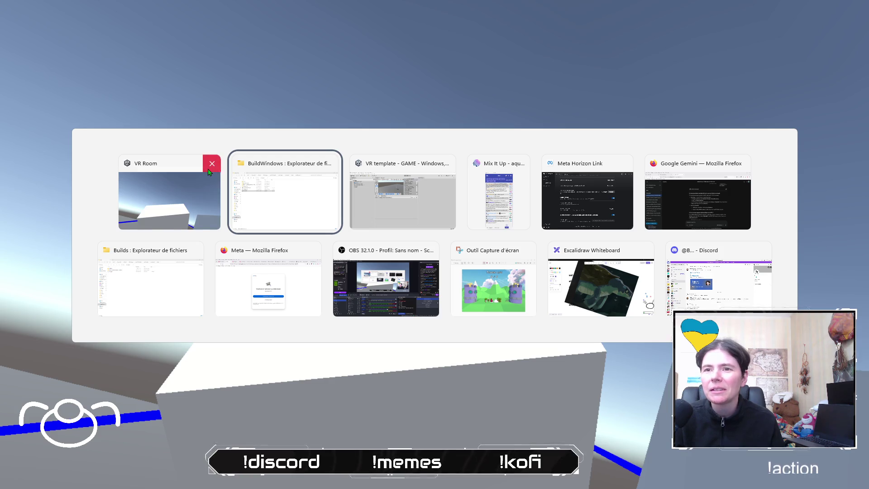
{"action": "left_click", "coordinate": [211, 167]}
{"action": "key", "text": "alt+Tab"}
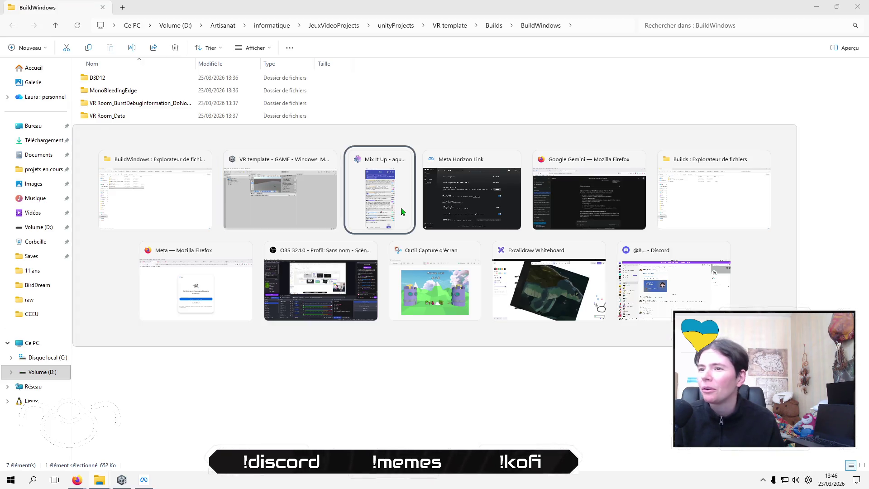
{"action": "key", "text": "Escape"}
{"action": "left_click", "coordinate": [362, 317]}
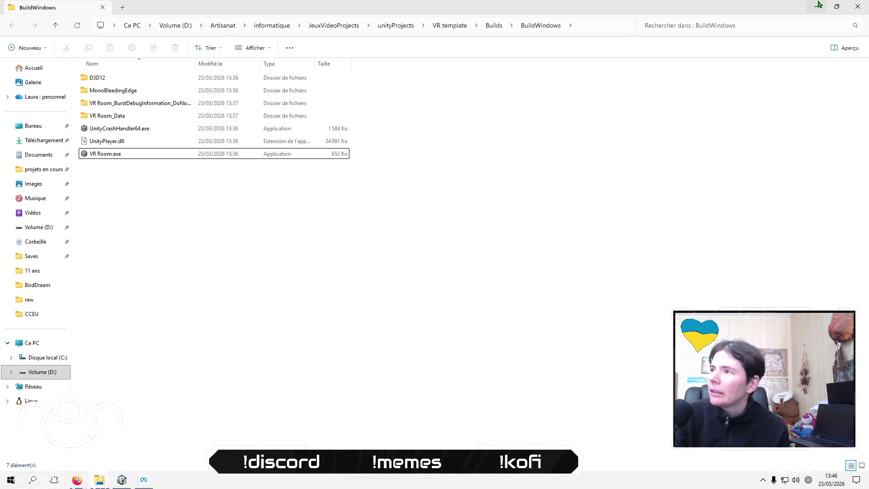
Close the BuildWindows Explorer window and enlarge Unity's Scene view.
{"action": "left_click", "coordinate": [857, 7]}
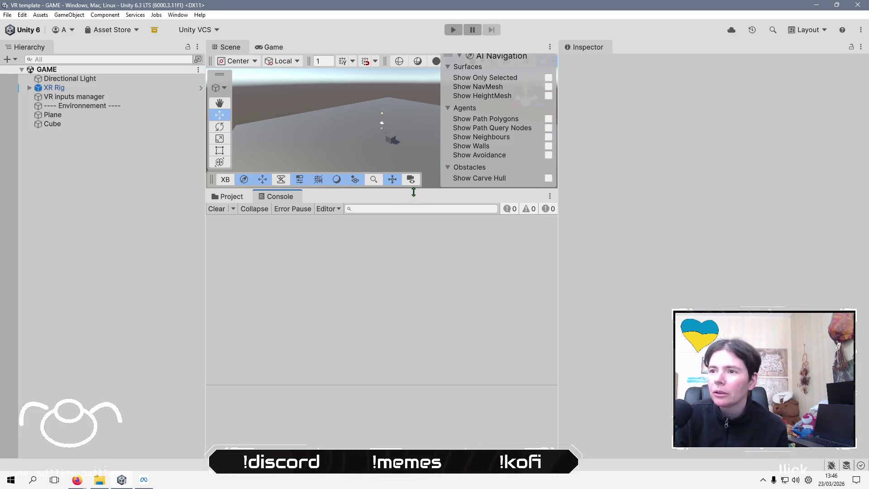
{"action": "left_click_drag", "start_coordinate": [411, 189], "coordinate": [407, 325]}
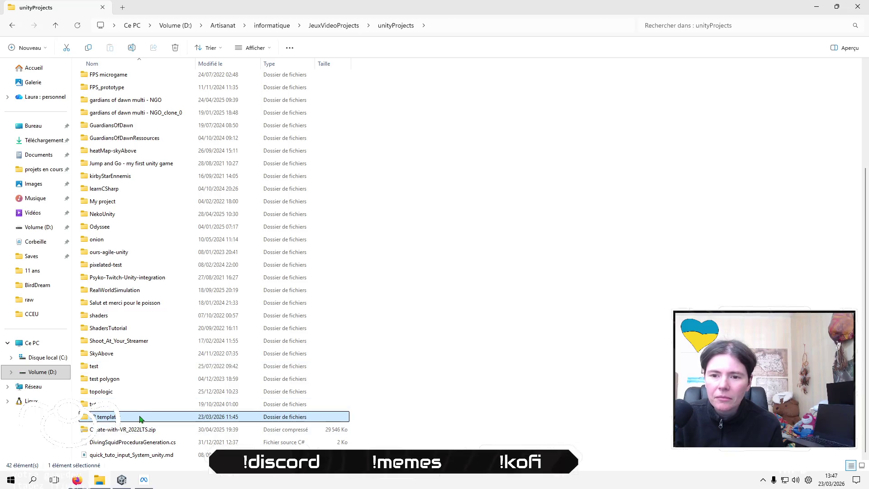
Close Unity, cut the template project folder for moving and go to projets en cours.
{"action": "left_click", "coordinate": [123, 479]}
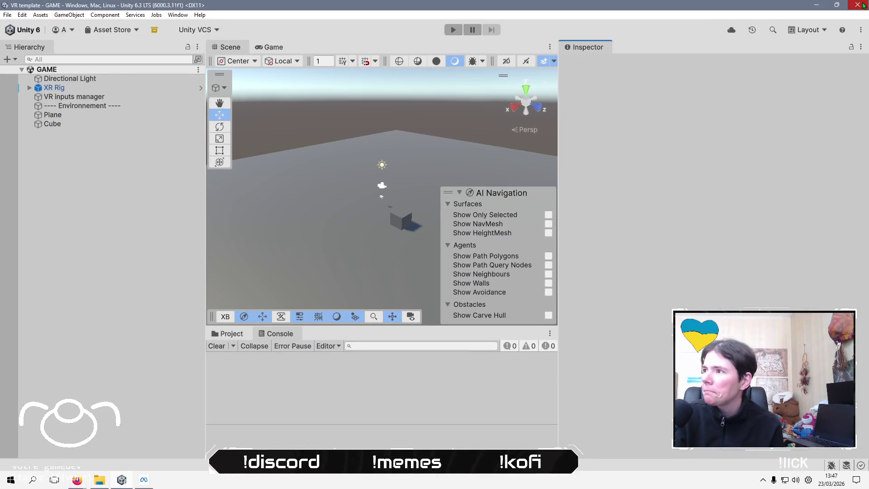
{"action": "left_click", "coordinate": [858, 6]}
{"action": "left_click", "coordinate": [115, 427]}
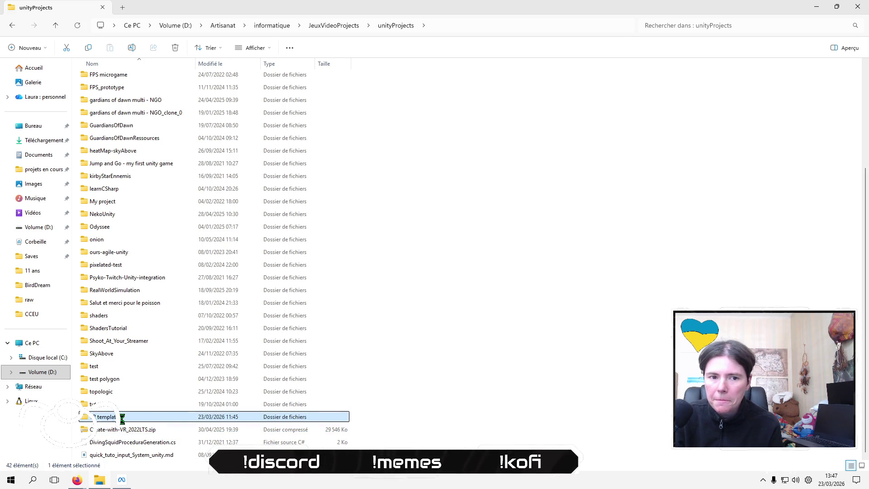
{"action": "right_click", "coordinate": [121, 420]}
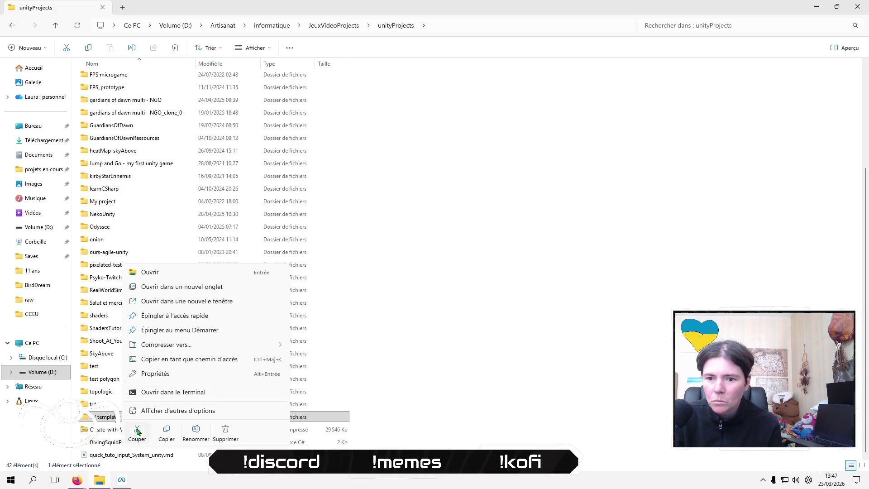
{"action": "left_click", "coordinate": [138, 432]}
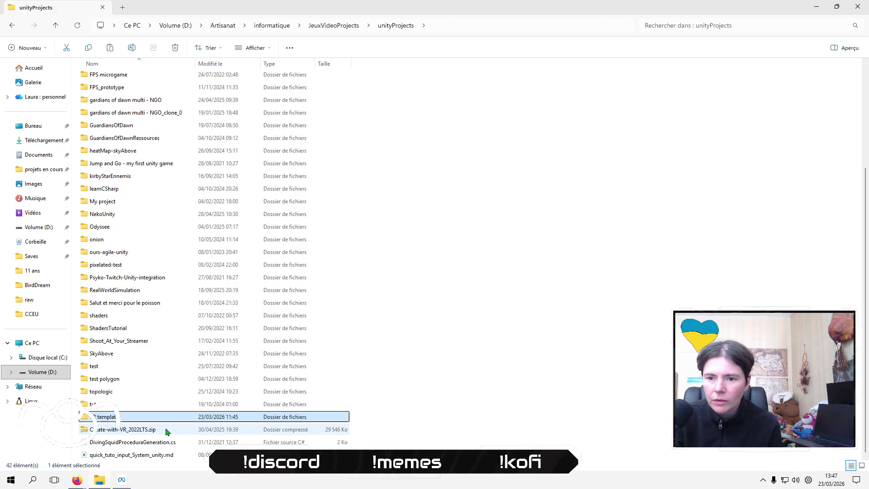
{"action": "left_click", "coordinate": [434, 294]}
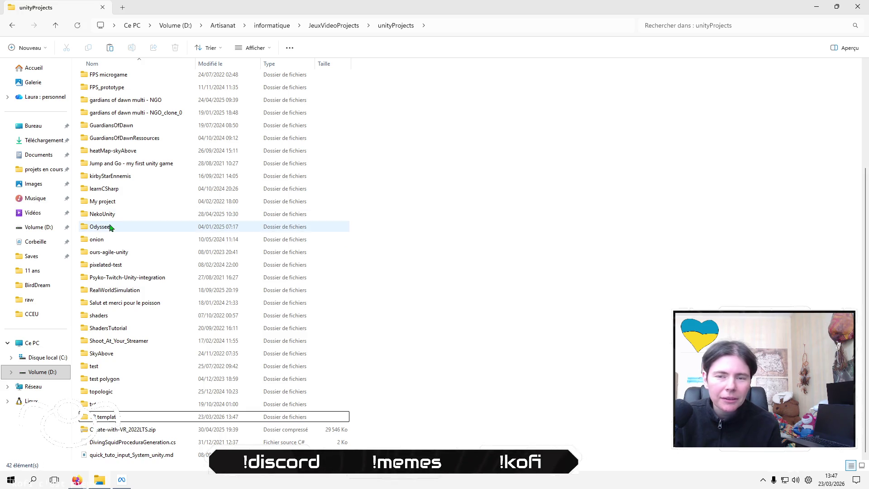
{"action": "left_click", "coordinate": [41, 169]}
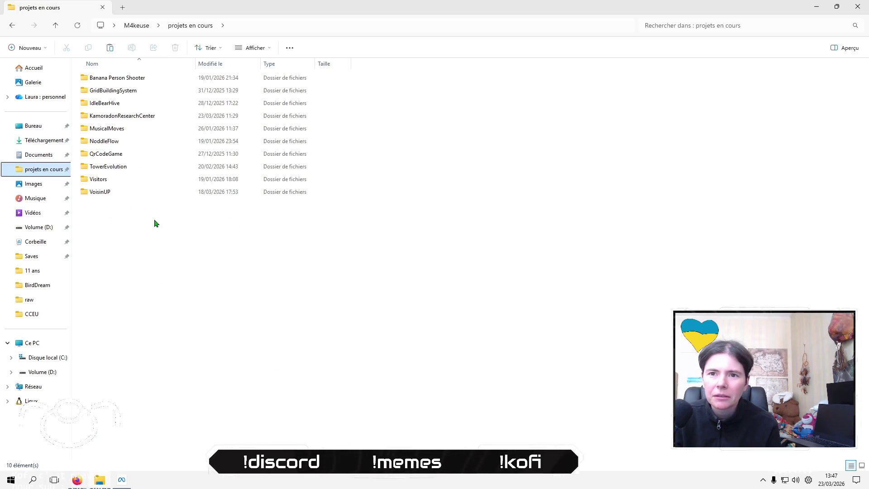
Delete KamoradonResearchCenter with administrator approval, then switch to Firefox with a new tab.
{"action": "left_click", "coordinate": [128, 116]}
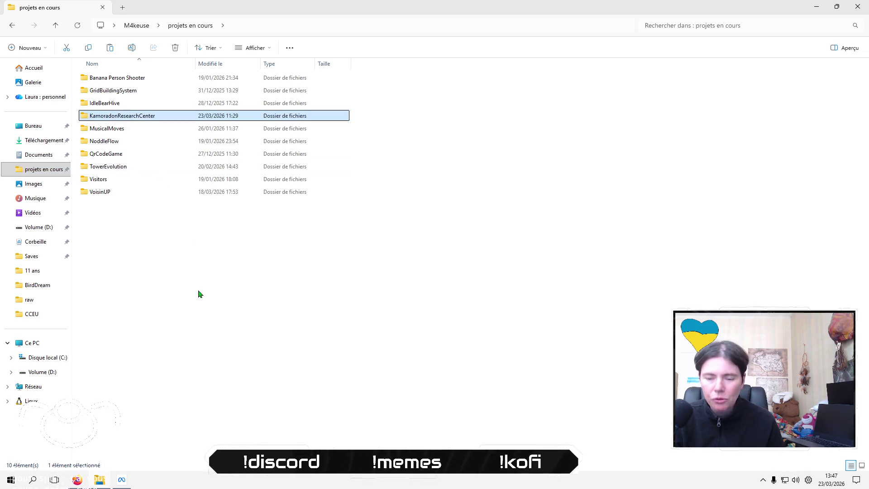
{"action": "key", "text": "Delete"}
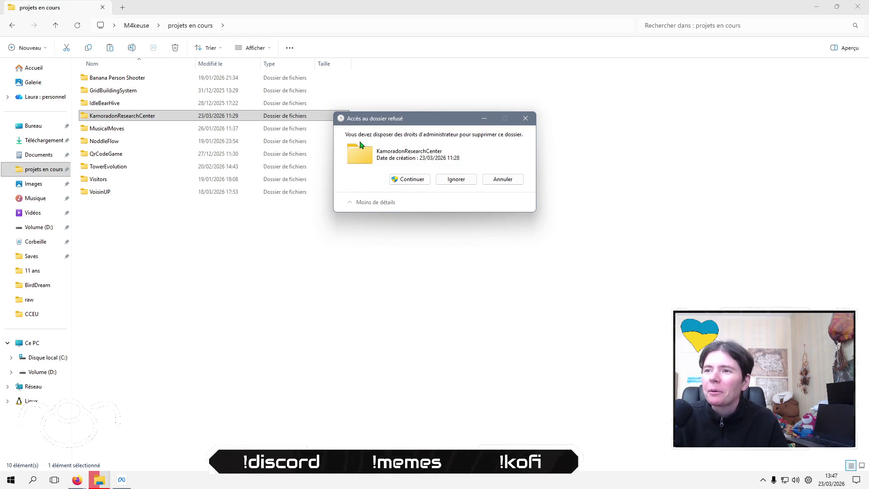
{"action": "left_click", "coordinate": [415, 181]}
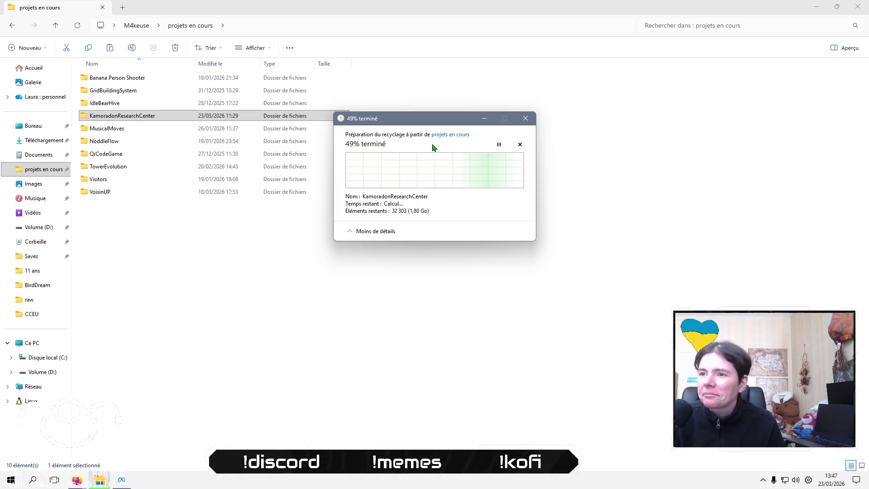
{"action": "mouse_move", "coordinate": [76, 480]}
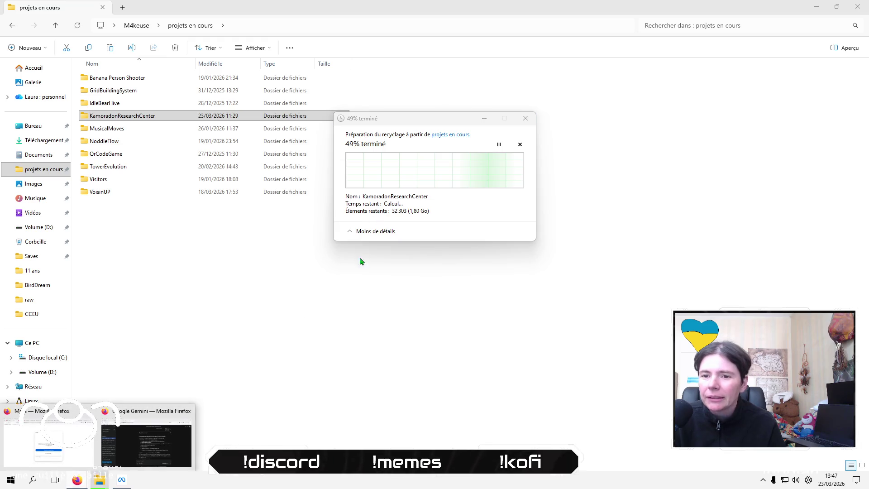
{"action": "left_click", "coordinate": [158, 439]}
{"action": "left_click", "coordinate": [334, 22]}
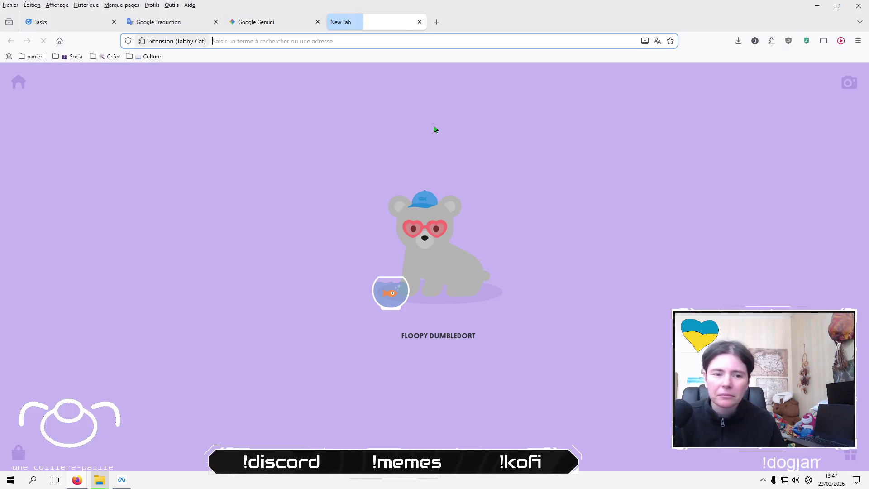
{"action": "type", "text": "les ar"}
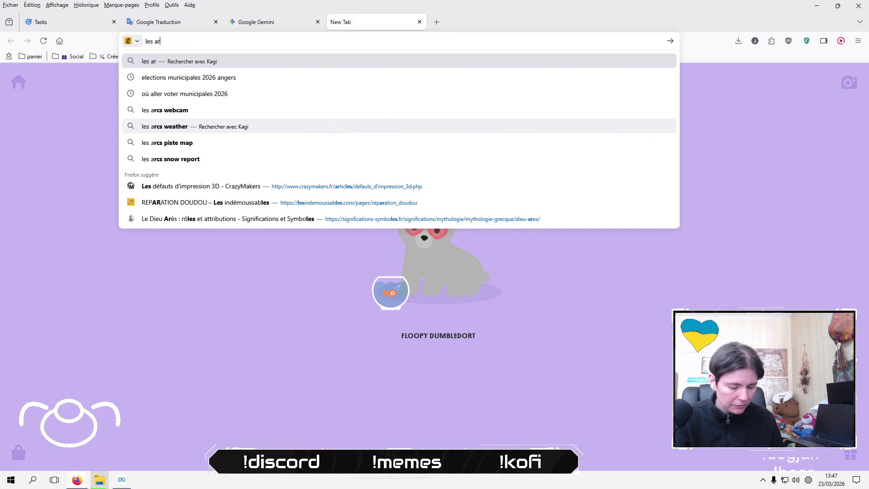
{"action": "type", "text": "tistes a"}
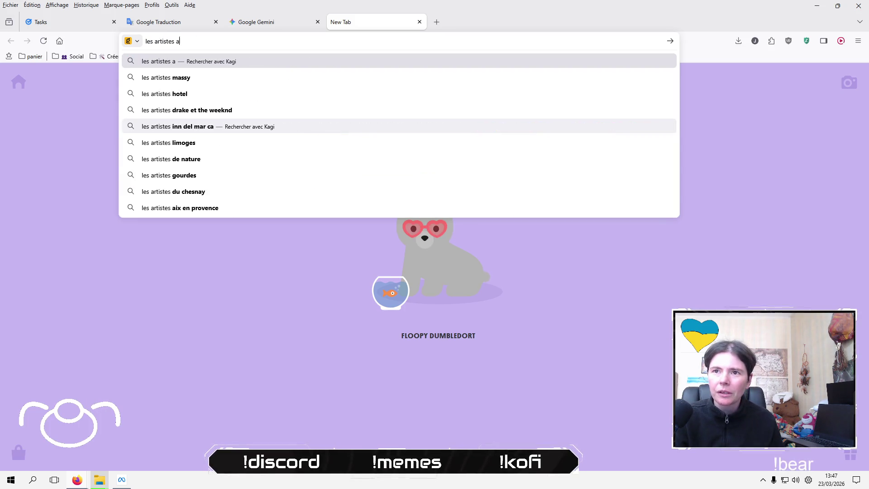
{"action": "type", "text": "tu"}
Search 'les artistes atypiques' and open the association's page from the results.
{"action": "key", "text": "BackSpace"}
{"action": "type", "text": "ypique"}
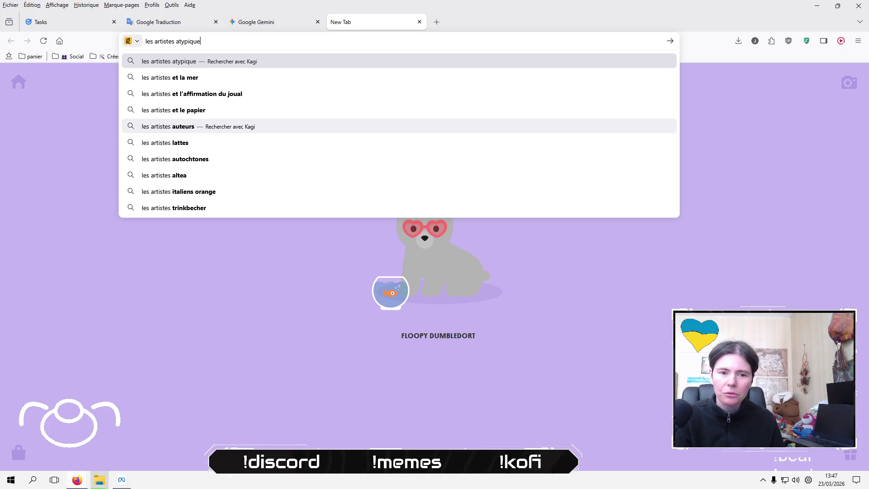
{"action": "type", "text": "s"}
{"action": "key", "text": "Return"}
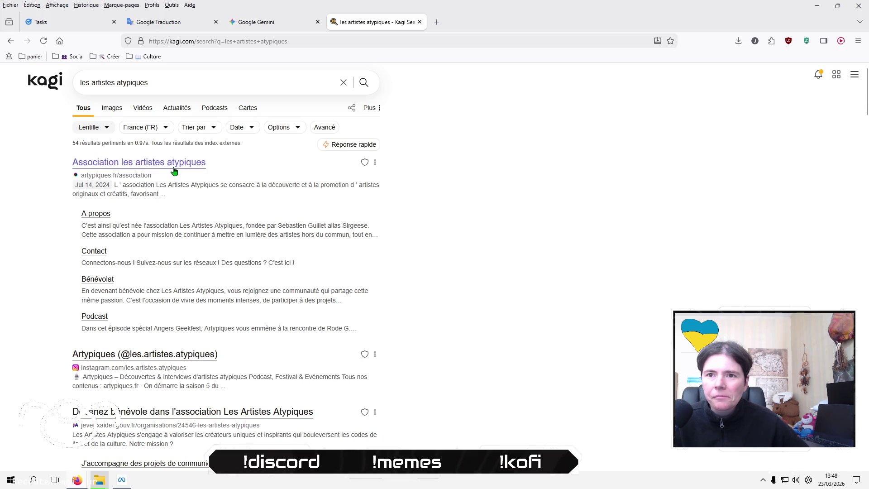
{"action": "left_click", "coordinate": [175, 170]}
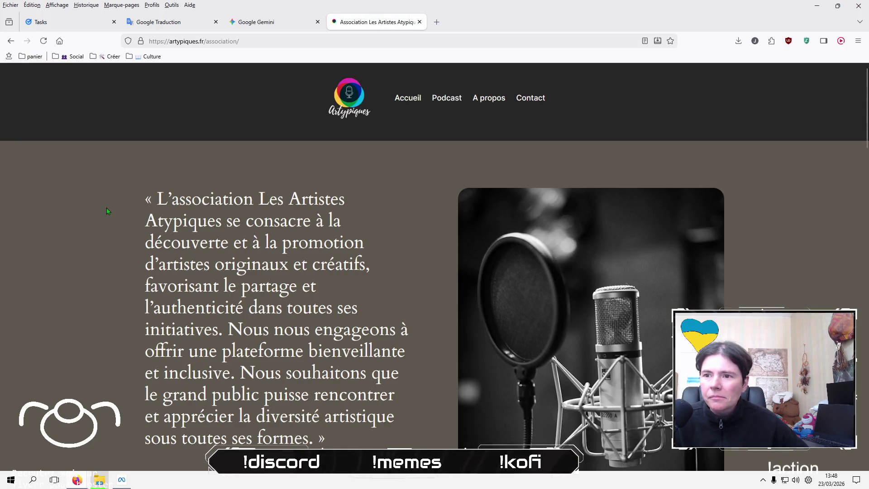
{"action": "scroll", "coordinate": [112, 210], "scroll_direction": "down", "scroll_amount": 1}
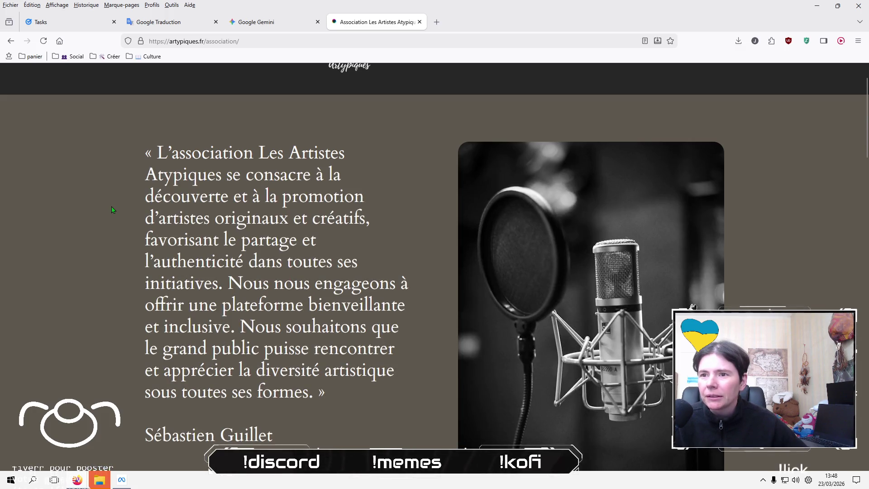
{"action": "scroll", "coordinate": [112, 210], "scroll_direction": "down", "scroll_amount": 1}
{"action": "scroll", "coordinate": [112, 210], "scroll_direction": "down", "scroll_amount": 3}
{"action": "scroll", "coordinate": [112, 210], "scroll_direction": "down", "scroll_amount": 3}
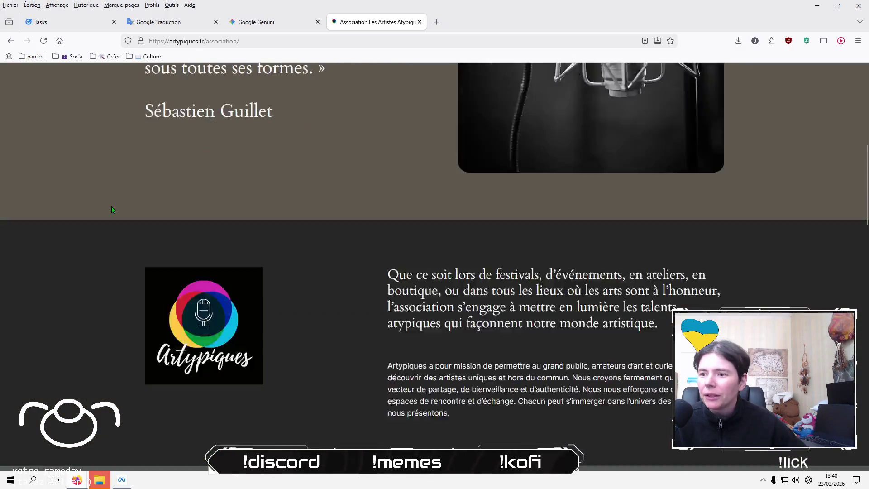
{"action": "scroll", "coordinate": [112, 210], "scroll_direction": "down", "scroll_amount": 2}
{"action": "scroll", "coordinate": [112, 210], "scroll_direction": "down", "scroll_amount": 4}
{"action": "scroll", "coordinate": [113, 209], "scroll_direction": "down", "scroll_amount": 3}
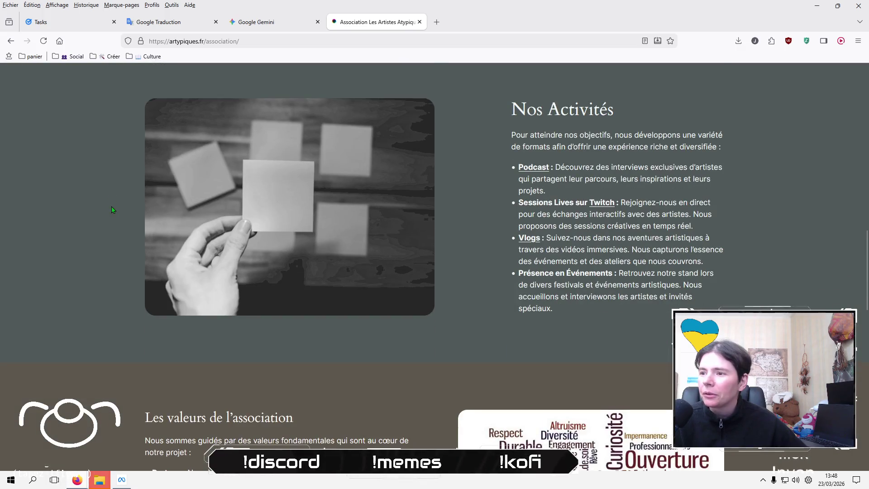
{"action": "scroll", "coordinate": [111, 210], "scroll_direction": "down", "scroll_amount": 4}
{"action": "scroll", "coordinate": [112, 210], "scroll_direction": "up", "scroll_amount": 5}
{"action": "scroll", "coordinate": [112, 210], "scroll_direction": "down", "scroll_amount": 4}
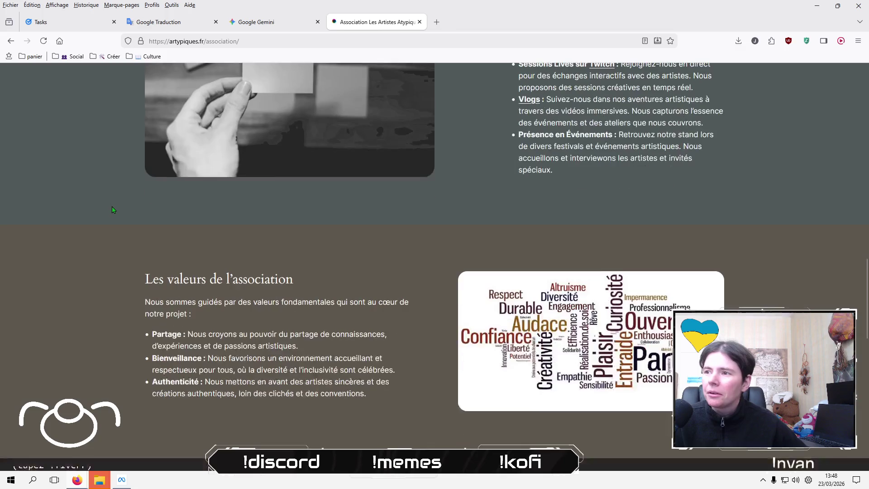
{"action": "scroll", "coordinate": [112, 210], "scroll_direction": "down", "scroll_amount": 4}
{"action": "scroll", "coordinate": [112, 209], "scroll_direction": "down", "scroll_amount": 3}
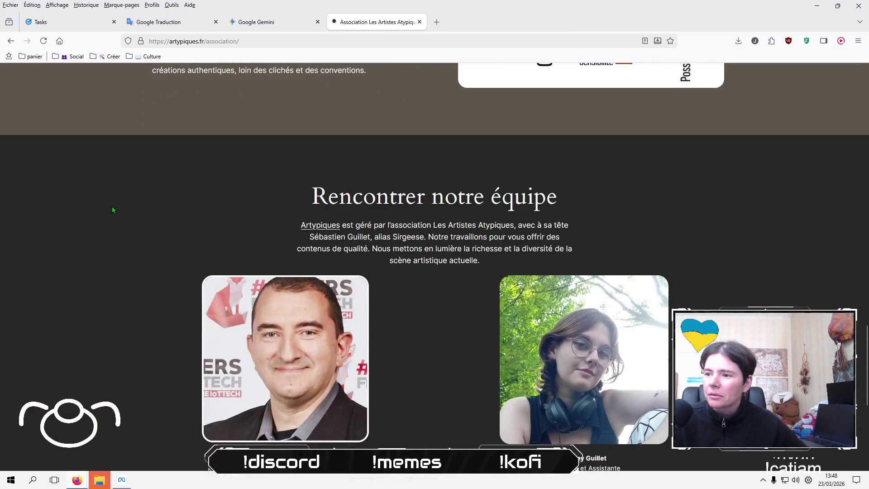
{"action": "scroll", "coordinate": [112, 210], "scroll_direction": "down", "scroll_amount": 4}
{"action": "scroll", "coordinate": [112, 209], "scroll_direction": "down", "scroll_amount": 2}
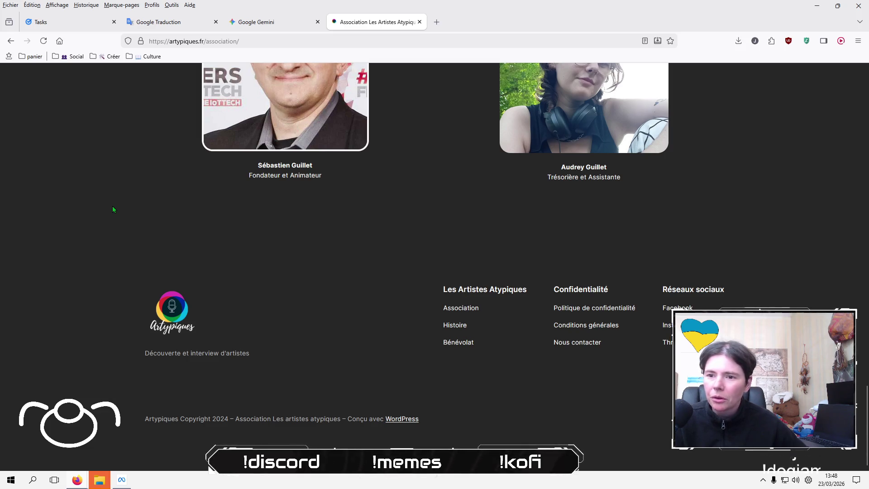
{"action": "scroll", "coordinate": [113, 210], "scroll_direction": "up", "scroll_amount": 7}
{"action": "scroll", "coordinate": [112, 210], "scroll_direction": "up", "scroll_amount": 5}
{"action": "scroll", "coordinate": [113, 210], "scroll_direction": "up", "scroll_amount": 5}
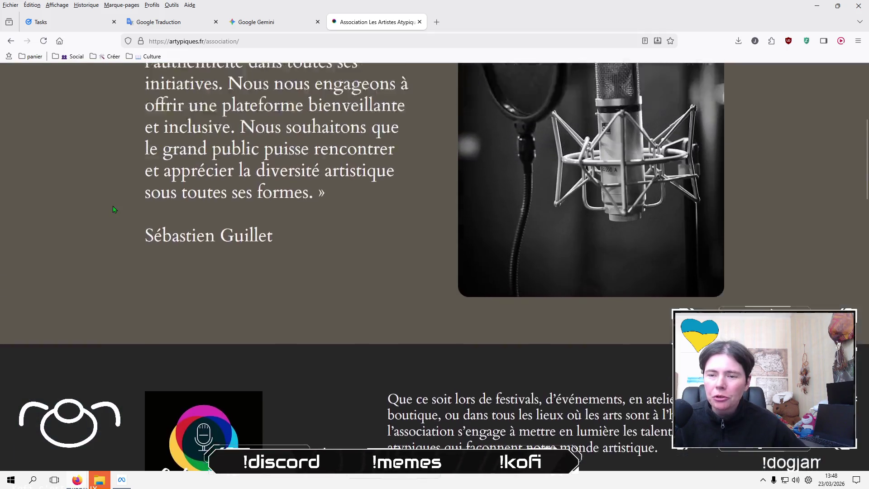
{"action": "scroll", "coordinate": [113, 209], "scroll_direction": "up", "scroll_amount": 4}
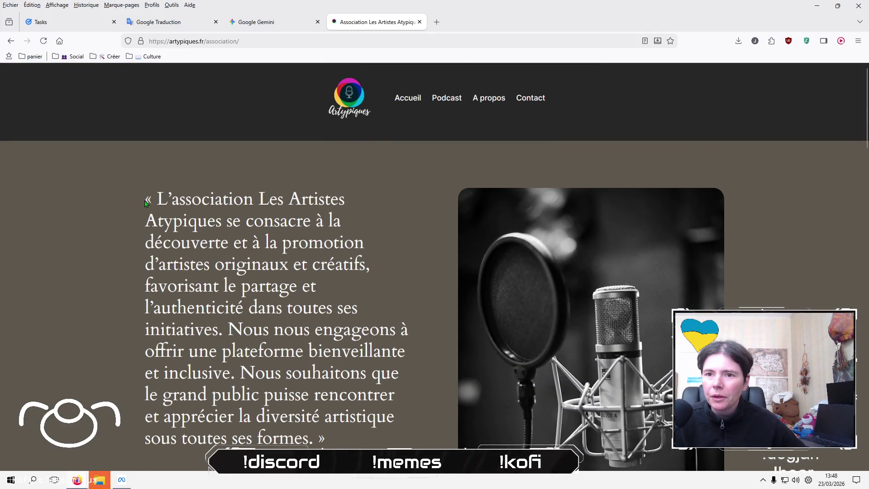
{"action": "mouse_move", "coordinate": [147, 203]}
{"action": "left_mouse_down"}
{"action": "mouse_move", "coordinate": [360, 416]}
{"action": "mouse_move", "coordinate": [143, 216]}
{"action": "mouse_move", "coordinate": [144, 197]}
{"action": "mouse_move", "coordinate": [336, 448]}
{"action": "mouse_move", "coordinate": [140, 190]}
{"action": "left_mouse_up"}
{"action": "left_click", "coordinate": [129, 176]}
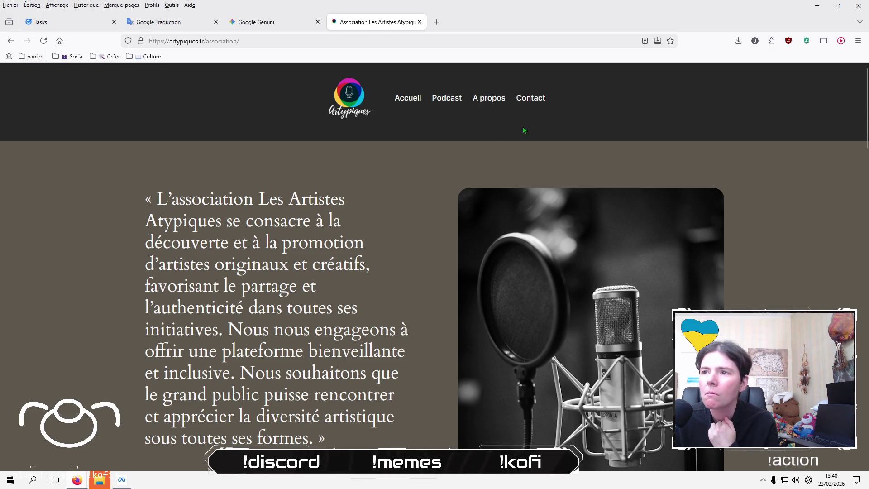
Read the A propos page (history, Sébastien Guillet profile, press kit) and return to Accueil.
{"action": "left_click", "coordinate": [492, 99]}
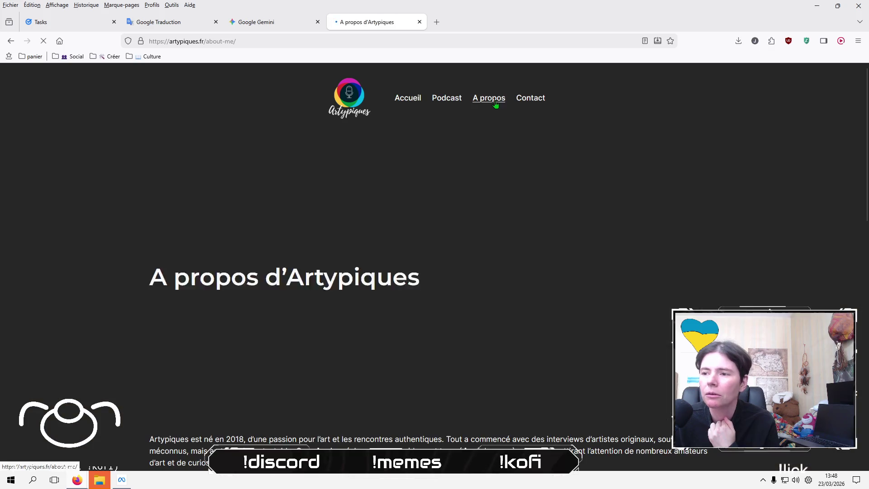
{"action": "scroll", "coordinate": [106, 316], "scroll_direction": "down", "scroll_amount": 2}
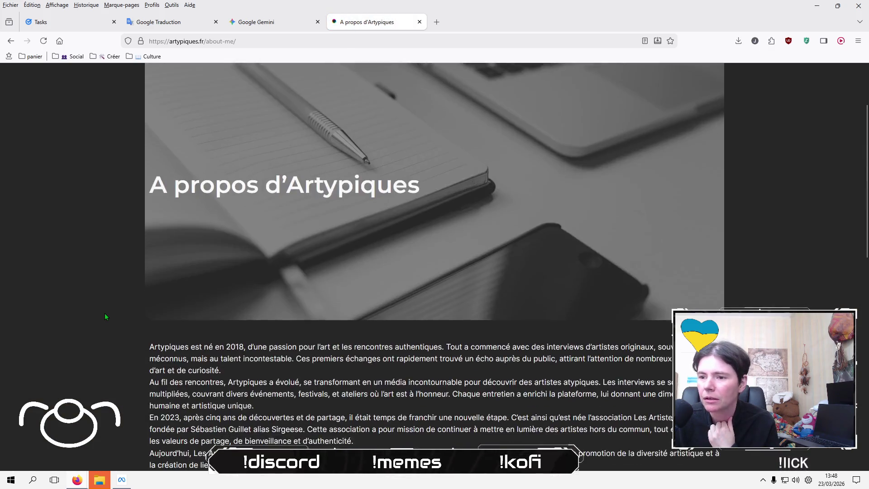
{"action": "scroll", "coordinate": [106, 317], "scroll_direction": "down", "scroll_amount": 2}
{"action": "scroll", "coordinate": [105, 317], "scroll_direction": "down", "scroll_amount": 2}
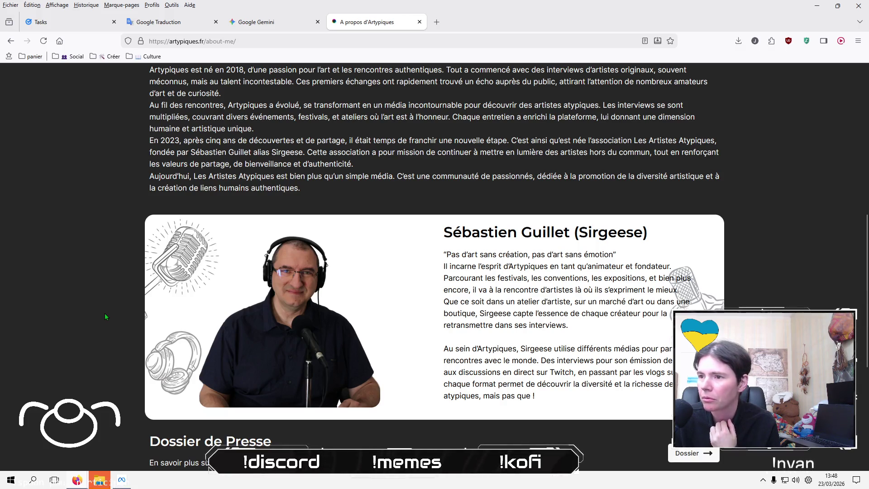
{"action": "scroll", "coordinate": [106, 317], "scroll_direction": "down", "scroll_amount": 3}
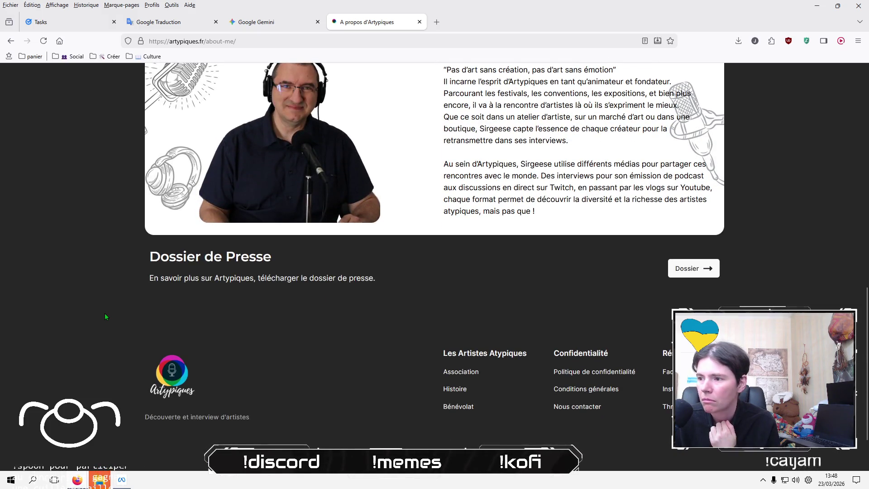
{"action": "scroll", "coordinate": [105, 316], "scroll_direction": "up", "scroll_amount": 4}
{"action": "scroll", "coordinate": [105, 317], "scroll_direction": "up", "scroll_amount": 1}
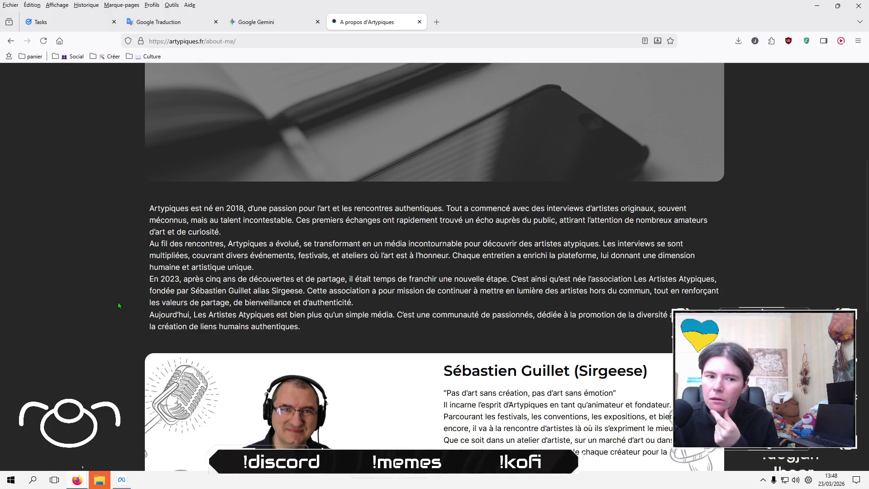
{"action": "scroll", "coordinate": [118, 302], "scroll_direction": "up", "scroll_amount": 4}
{"action": "left_click", "coordinate": [415, 98]}
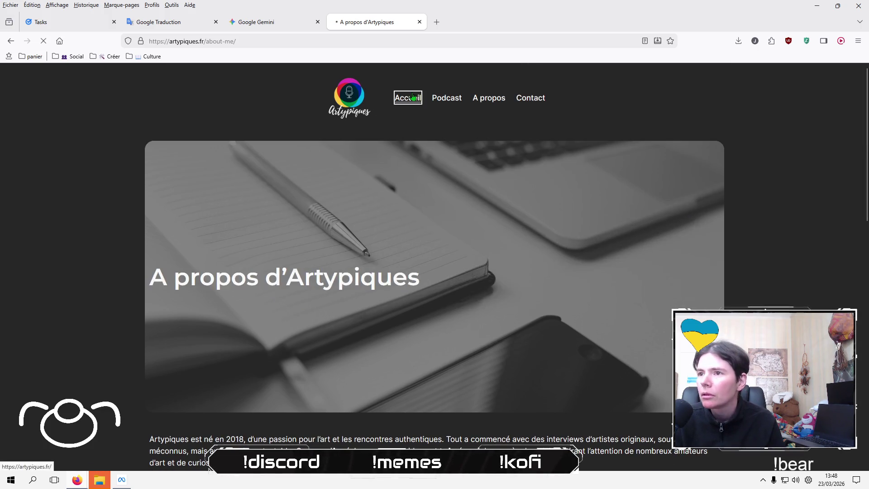
{"action": "scroll", "coordinate": [92, 287], "scroll_direction": "down", "scroll_amount": 1}
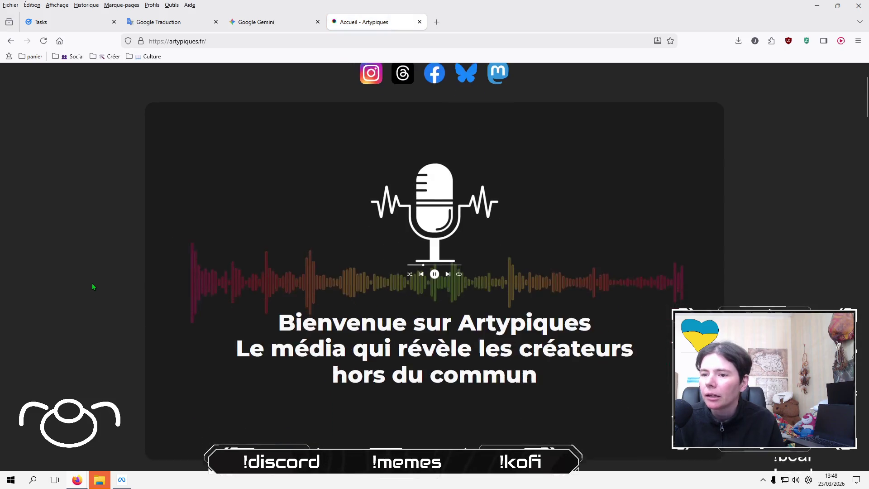
{"action": "scroll", "coordinate": [102, 280], "scroll_direction": "down", "scroll_amount": 1}
{"action": "scroll", "coordinate": [102, 280], "scroll_direction": "down", "scroll_amount": 2}
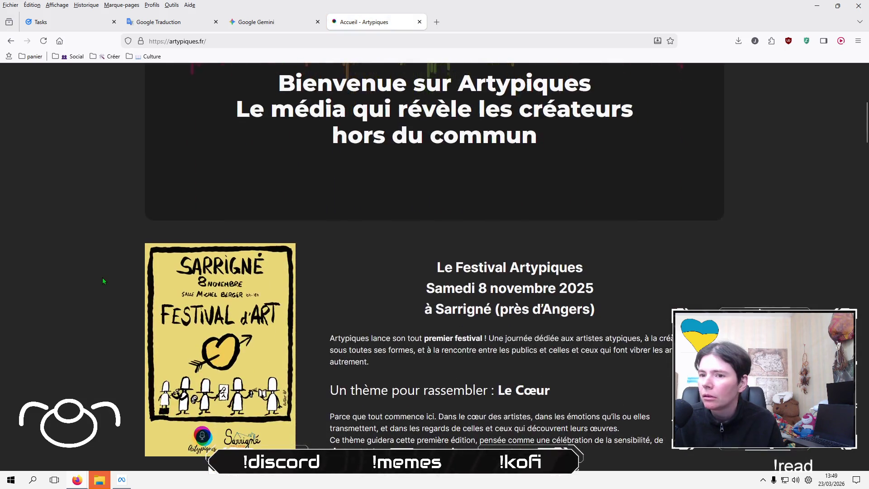
{"action": "scroll", "coordinate": [102, 281], "scroll_direction": "down", "scroll_amount": 1}
{"action": "scroll", "coordinate": [62, 337], "scroll_direction": "down", "scroll_amount": 1}
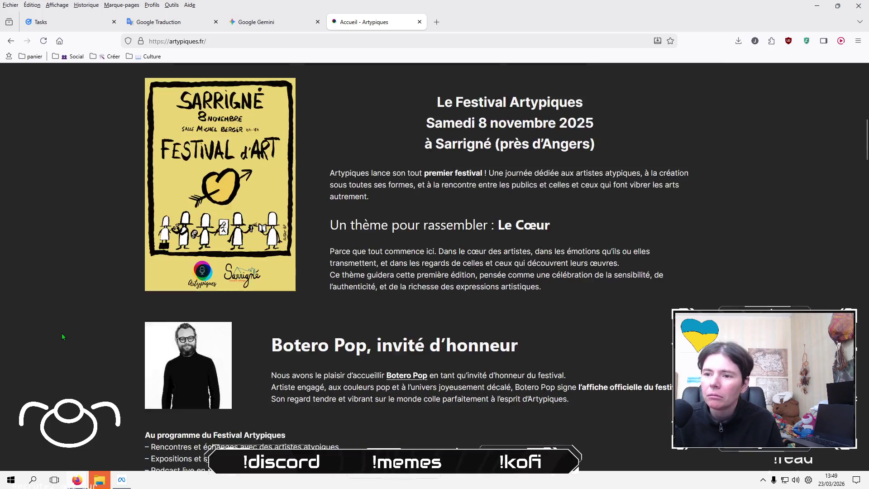
{"action": "scroll", "coordinate": [62, 337], "scroll_direction": "down", "scroll_amount": 2}
{"action": "scroll", "coordinate": [62, 336], "scroll_direction": "down", "scroll_amount": 2}
{"action": "scroll", "coordinate": [62, 336], "scroll_direction": "down", "scroll_amount": 1}
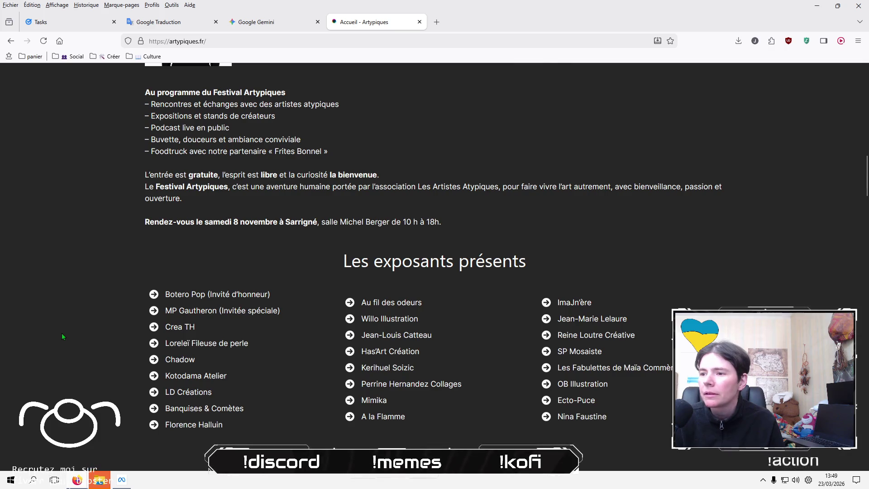
{"action": "scroll", "coordinate": [62, 336], "scroll_direction": "down", "scroll_amount": 1}
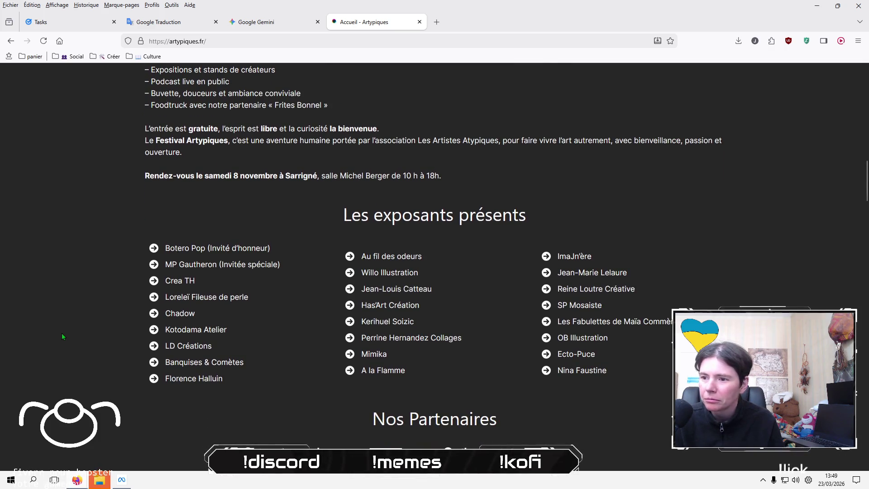
{"action": "scroll", "coordinate": [62, 336], "scroll_direction": "down", "scroll_amount": 1}
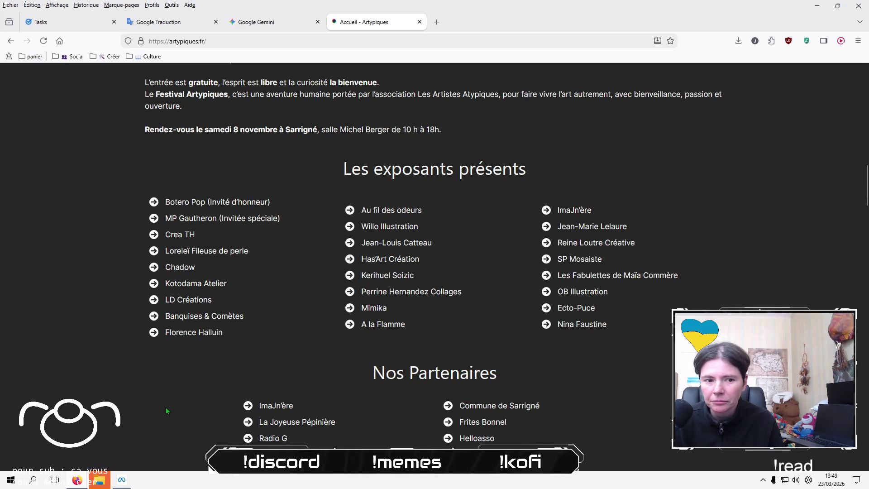
{"action": "scroll", "coordinate": [165, 411], "scroll_direction": "down", "scroll_amount": 3}
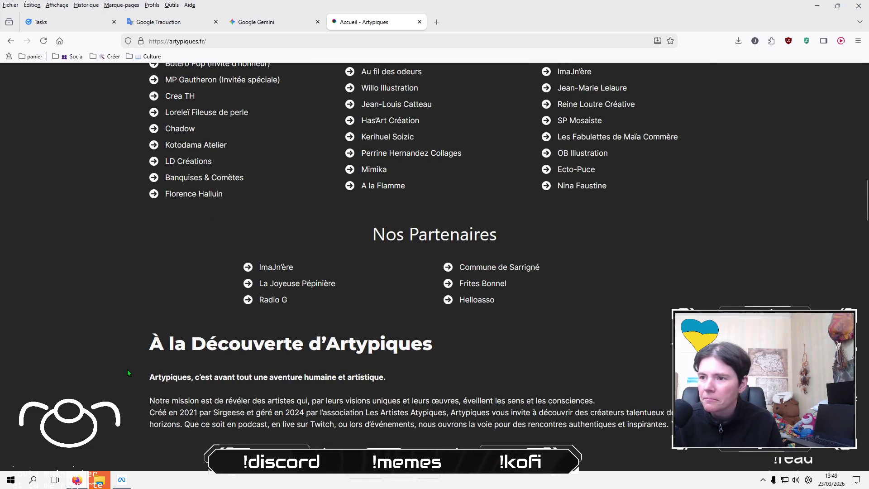
{"action": "scroll", "coordinate": [109, 339], "scroll_direction": "down", "scroll_amount": 4}
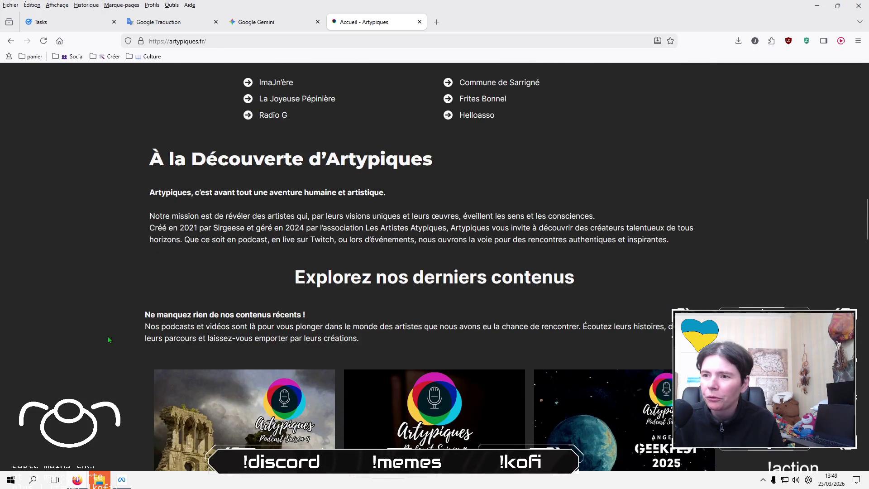
{"action": "scroll", "coordinate": [108, 336], "scroll_direction": "down", "scroll_amount": 3}
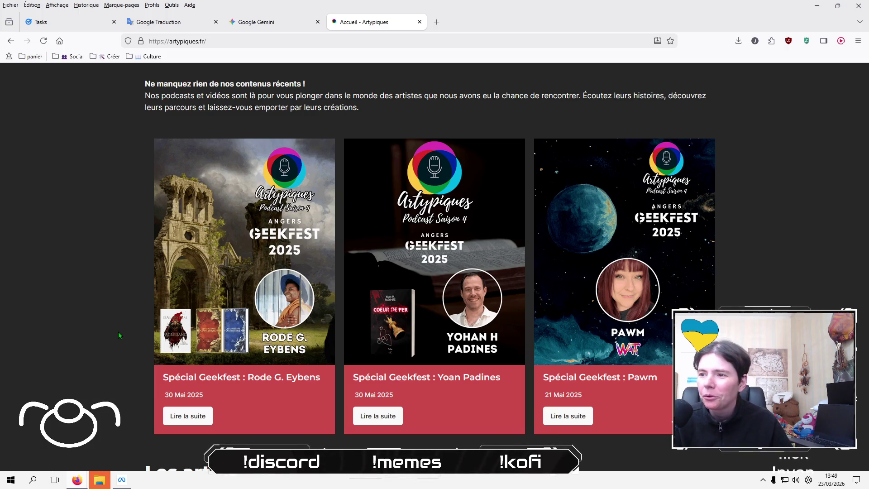
{"action": "scroll", "coordinate": [119, 333], "scroll_direction": "down", "scroll_amount": 3}
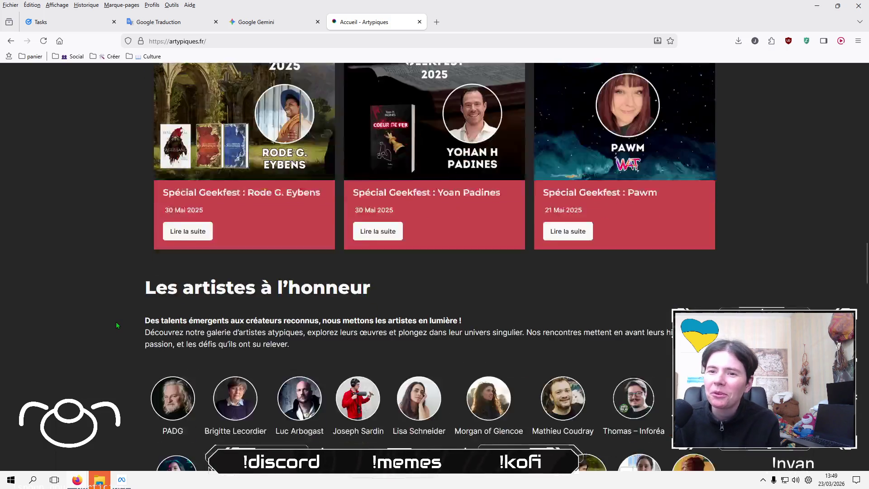
{"action": "scroll", "coordinate": [117, 325], "scroll_direction": "down", "scroll_amount": 1}
{"action": "scroll", "coordinate": [116, 325], "scroll_direction": "down", "scroll_amount": 1}
{"action": "scroll", "coordinate": [116, 325], "scroll_direction": "down", "scroll_amount": 1}
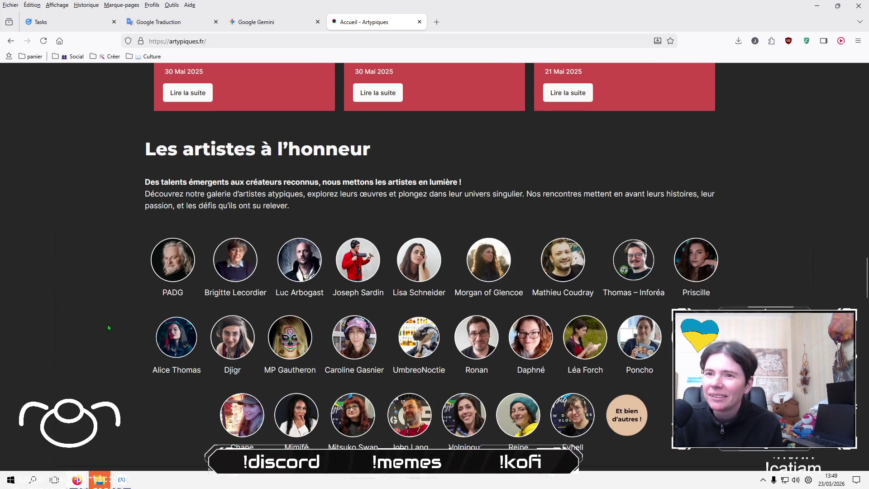
{"action": "scroll", "coordinate": [91, 298], "scroll_direction": "down", "scroll_amount": 1}
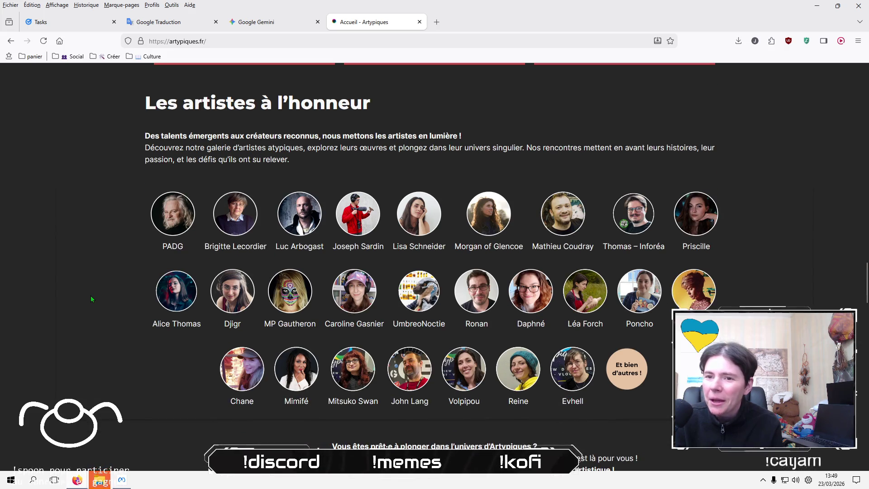
{"action": "scroll", "coordinate": [91, 297], "scroll_direction": "down", "scroll_amount": 2}
{"action": "scroll", "coordinate": [92, 297], "scroll_direction": "up", "scroll_amount": 1}
{"action": "scroll", "coordinate": [91, 297], "scroll_direction": "up", "scroll_amount": 5}
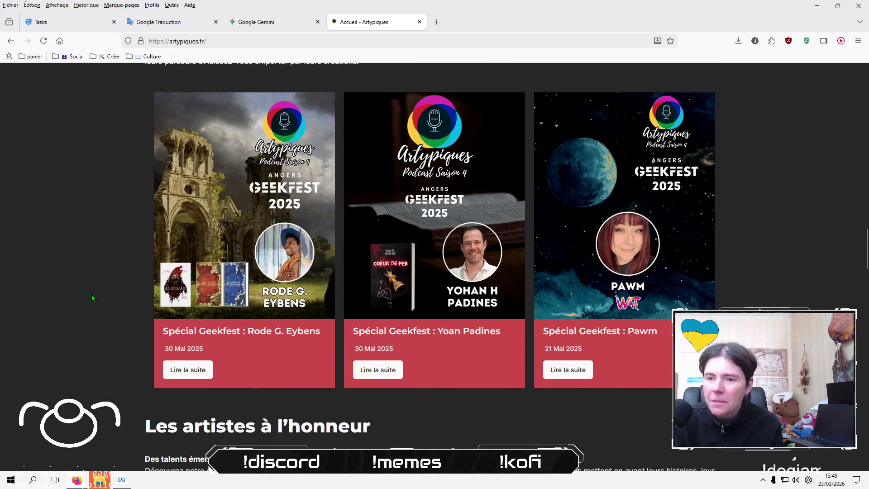
{"action": "scroll", "coordinate": [92, 297], "scroll_direction": "up", "scroll_amount": 4}
{"action": "scroll", "coordinate": [93, 298], "scroll_direction": "down", "scroll_amount": 4}
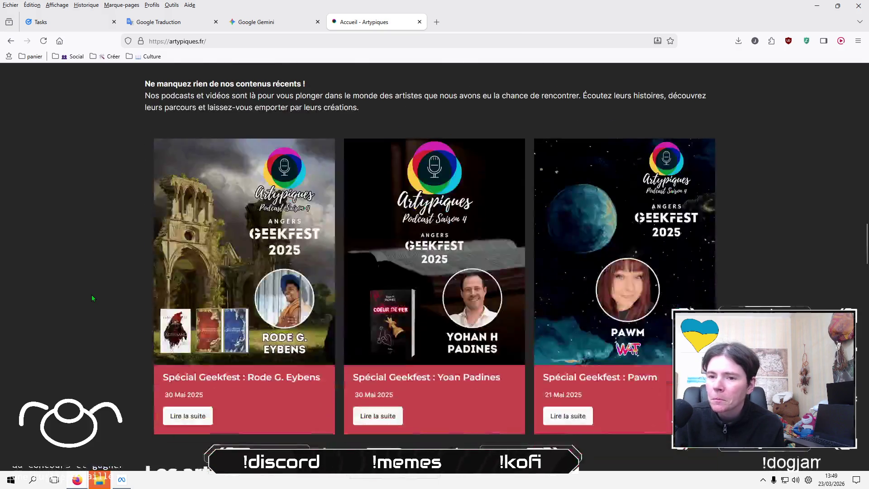
{"action": "scroll", "coordinate": [93, 298], "scroll_direction": "down", "scroll_amount": 4}
{"action": "scroll", "coordinate": [92, 297], "scroll_direction": "down", "scroll_amount": 3}
{"action": "scroll", "coordinate": [91, 297], "scroll_direction": "down", "scroll_amount": 1}
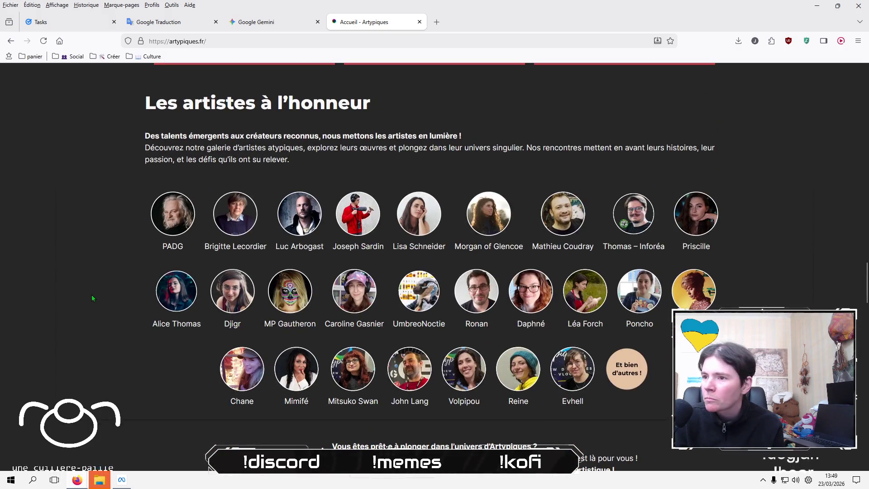
{"action": "scroll", "coordinate": [92, 297], "scroll_direction": "down", "scroll_amount": 1}
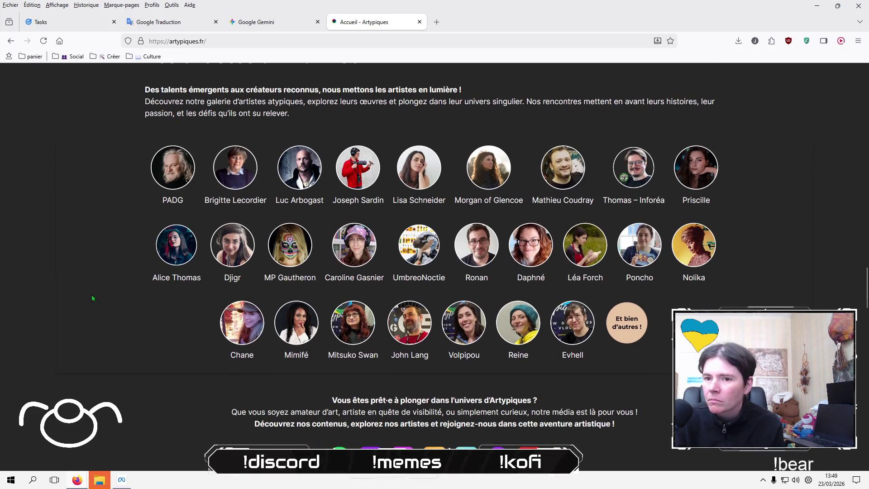
{"action": "scroll", "coordinate": [92, 296], "scroll_direction": "down", "scroll_amount": 2}
{"action": "scroll", "coordinate": [92, 297], "scroll_direction": "down", "scroll_amount": 2}
{"action": "scroll", "coordinate": [93, 297], "scroll_direction": "down", "scroll_amount": 3}
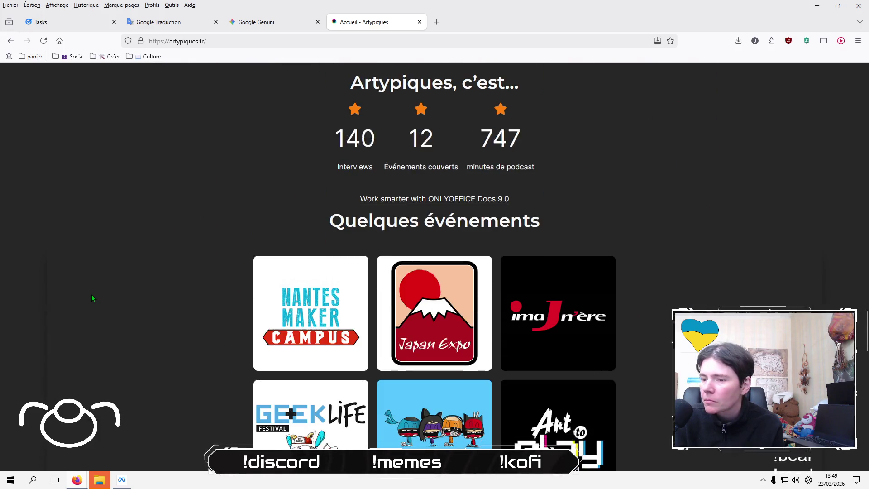
{"action": "scroll", "coordinate": [92, 298], "scroll_direction": "down", "scroll_amount": 3}
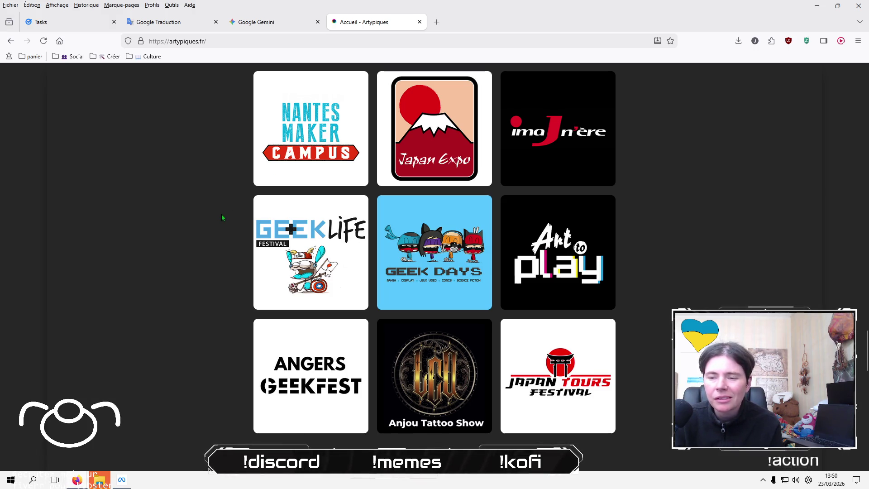
{"action": "scroll", "coordinate": [222, 218], "scroll_direction": "down", "scroll_amount": 3}
{"action": "scroll", "coordinate": [222, 217], "scroll_direction": "down", "scroll_amount": 2}
{"action": "scroll", "coordinate": [223, 217], "scroll_direction": "down", "scroll_amount": 2}
{"action": "scroll", "coordinate": [223, 218], "scroll_direction": "down", "scroll_amount": 2}
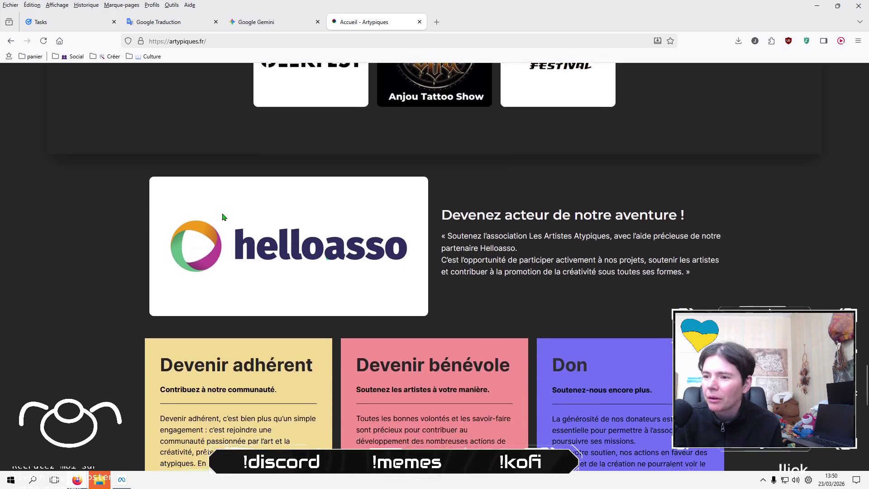
Highlight and clear text in the Devenir adhérent card, then follow the footer's Nous contacter link.
{"action": "left_click_drag", "start_coordinate": [229, 267], "coordinate": [244, 301]}
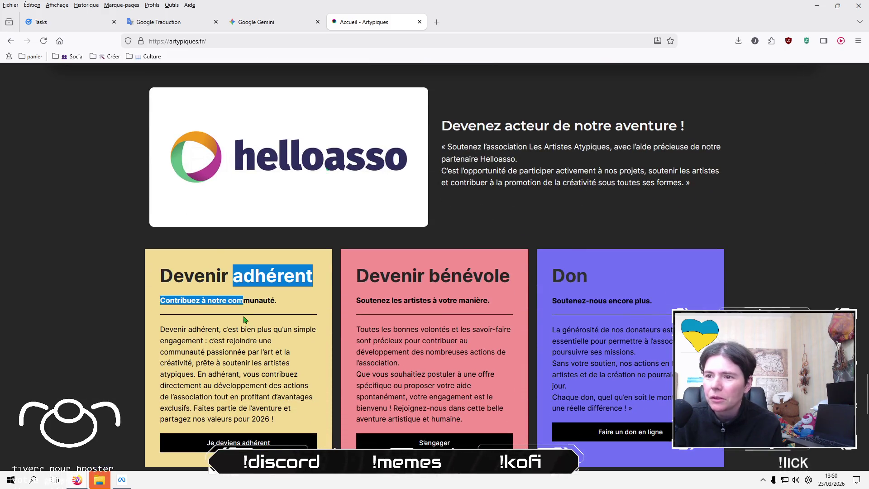
{"action": "left_click", "coordinate": [252, 333]}
{"action": "left_click_drag", "start_coordinate": [275, 427], "coordinate": [215, 275]}
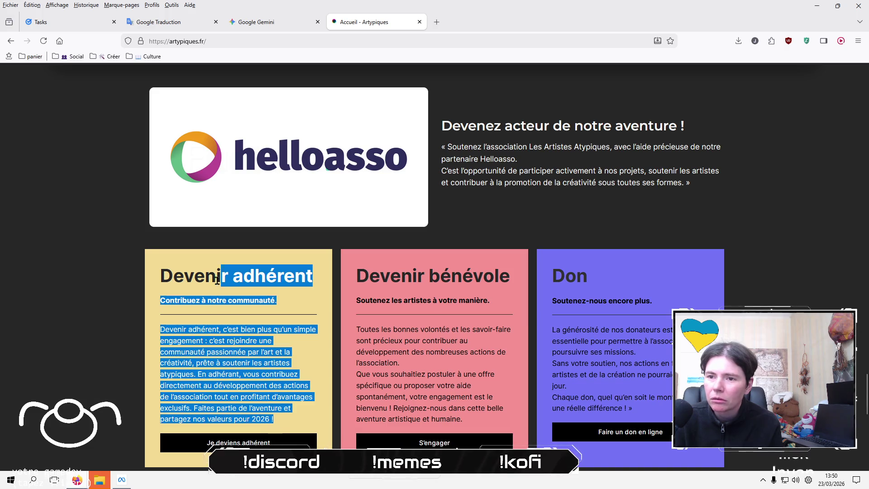
{"action": "left_click", "coordinate": [196, 278]}
{"action": "scroll", "coordinate": [195, 277], "scroll_direction": "down", "scroll_amount": 2}
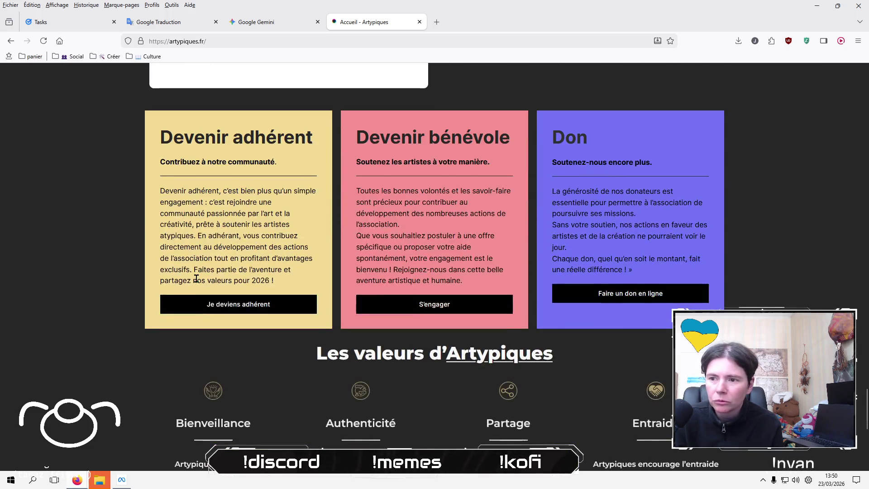
{"action": "scroll", "coordinate": [125, 315], "scroll_direction": "down", "scroll_amount": 2}
{"action": "scroll", "coordinate": [107, 339], "scroll_direction": "down", "scroll_amount": 3}
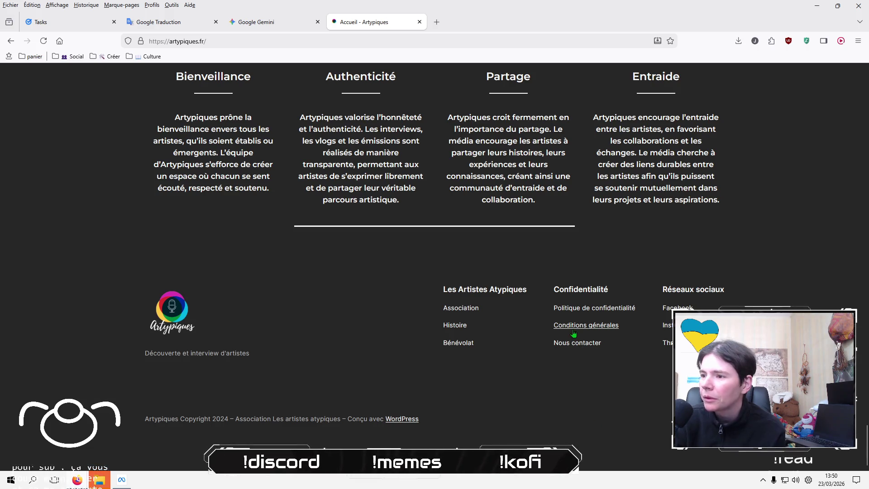
{"action": "left_click", "coordinate": [578, 343]}
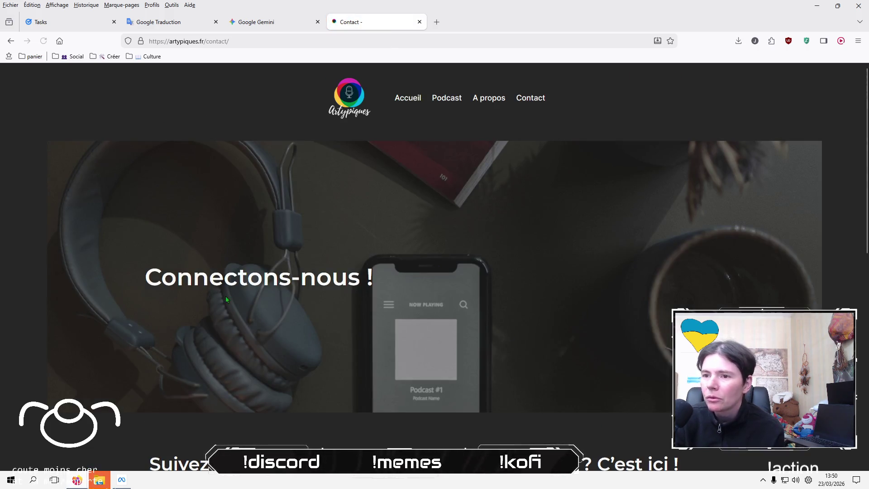
{"action": "scroll", "coordinate": [112, 282], "scroll_direction": "down", "scroll_amount": 3}
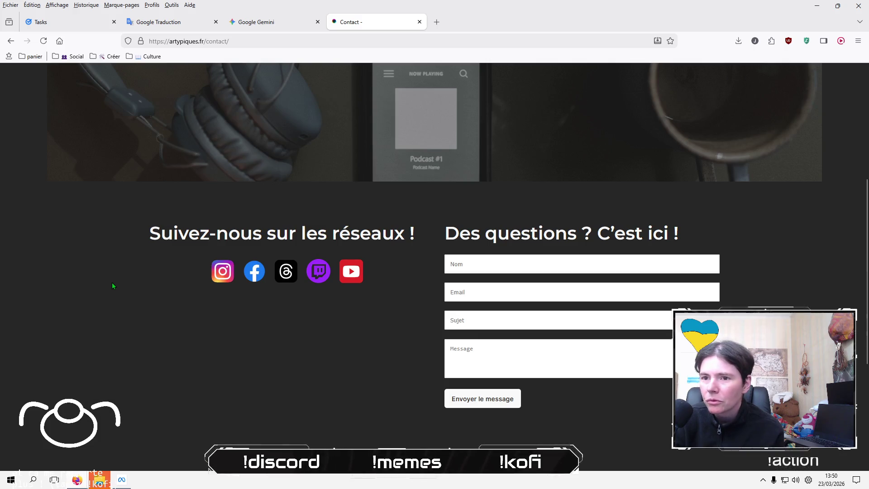
{"action": "scroll", "coordinate": [113, 286], "scroll_direction": "down", "scroll_amount": 3}
{"action": "scroll", "coordinate": [112, 286], "scroll_direction": "up", "scroll_amount": 3}
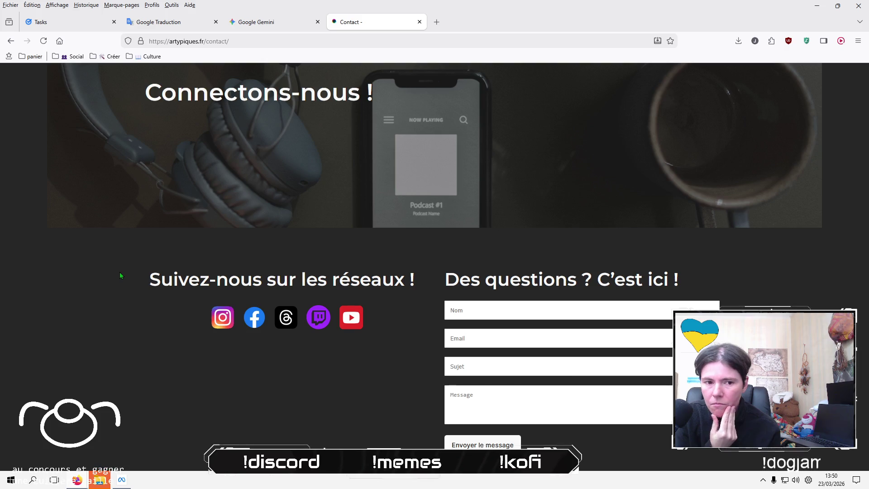
{"action": "scroll", "coordinate": [139, 312], "scroll_direction": "down", "scroll_amount": 4}
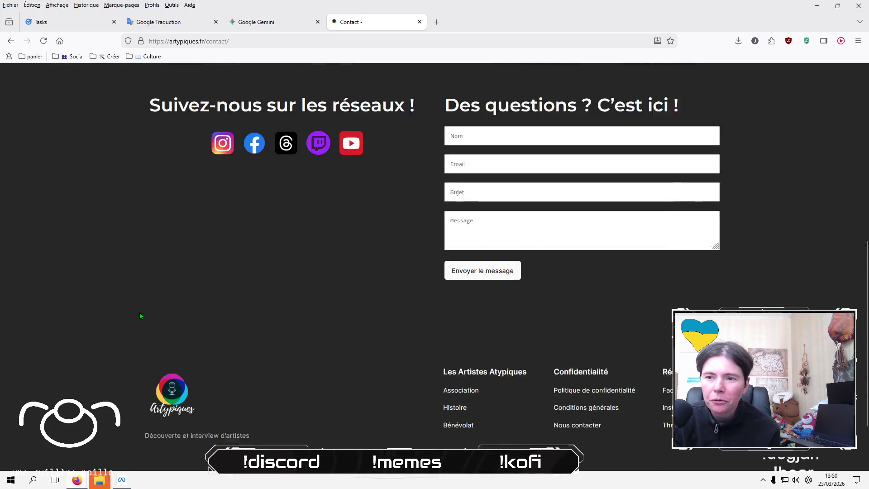
Highlight and clear the contact page footer text, then open the association's Instagram from 'Suivez-nous sur les réseaux !'.
{"action": "left_click_drag", "start_coordinate": [478, 414], "coordinate": [442, 288]}
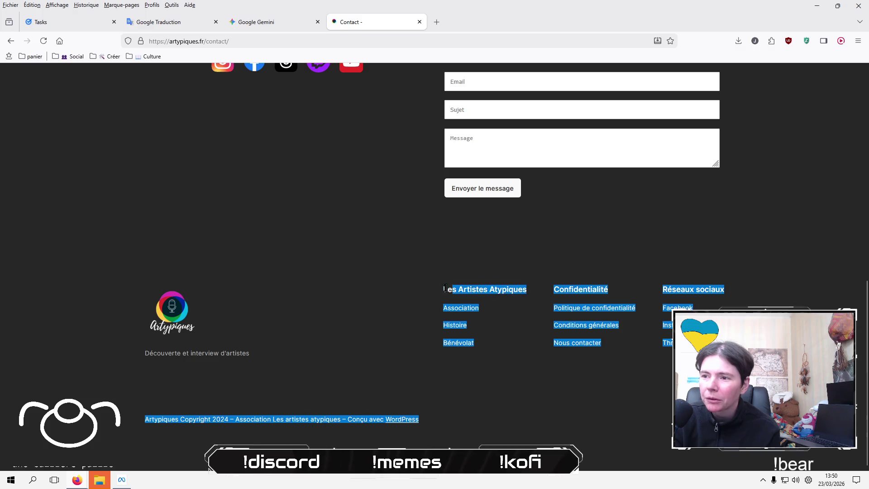
{"action": "left_click", "coordinate": [441, 287]}
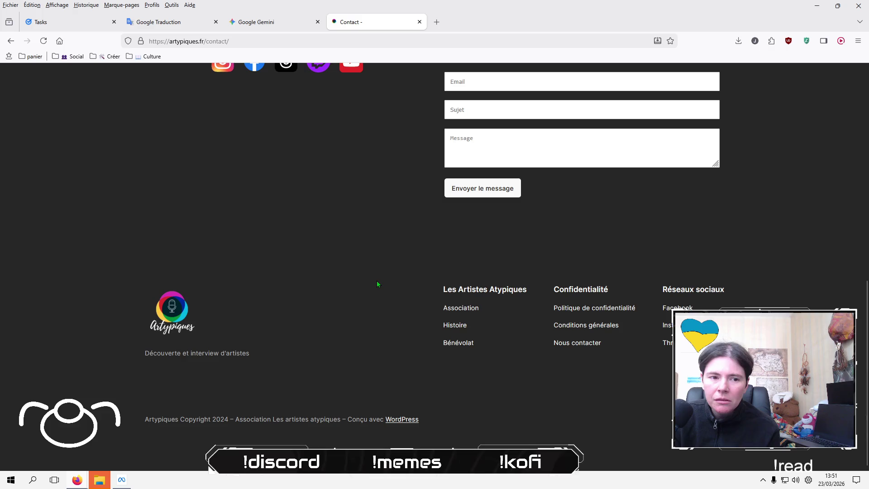
{"action": "left_click_drag", "start_coordinate": [502, 437], "coordinate": [421, 267]}
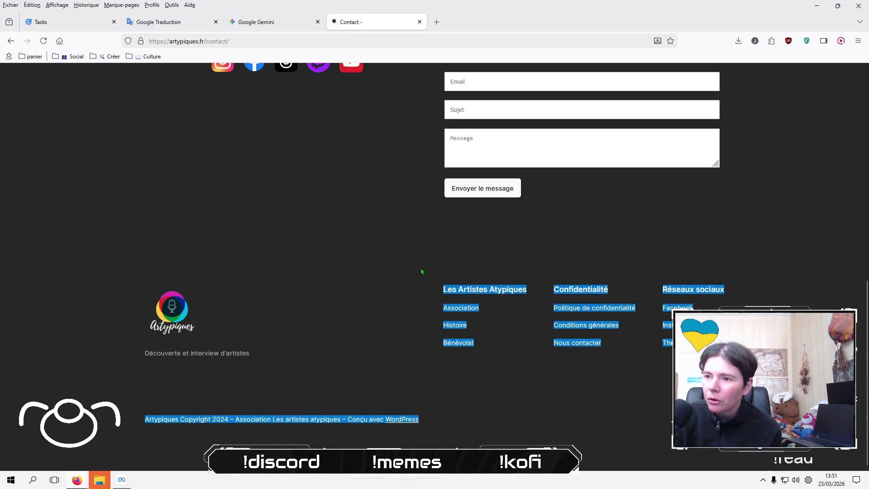
{"action": "left_click", "coordinate": [415, 267]}
{"action": "left_click_drag", "start_coordinate": [115, 235], "coordinate": [561, 433]}
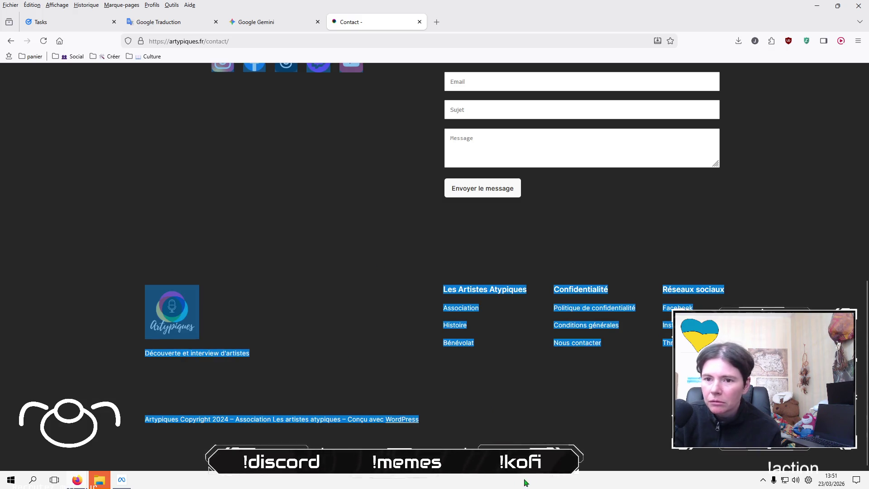
{"action": "left_click", "coordinate": [561, 433]}
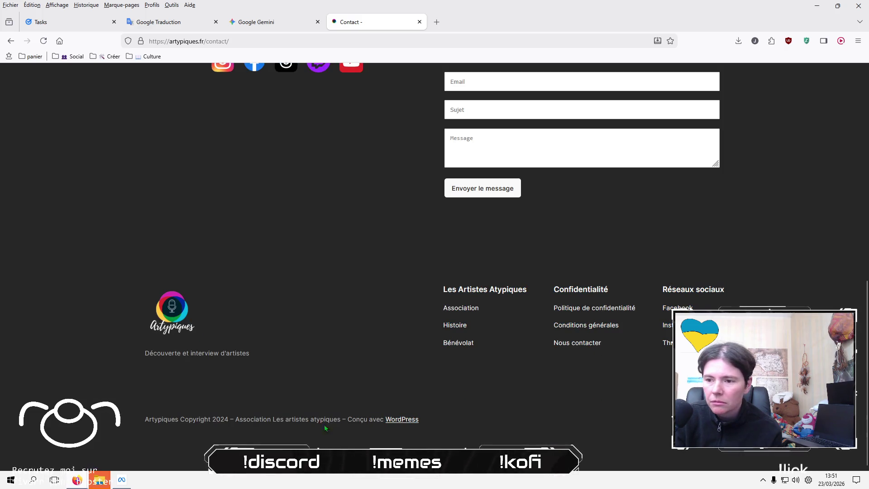
{"action": "scroll", "coordinate": [227, 431], "scroll_direction": "up", "scroll_amount": 10}
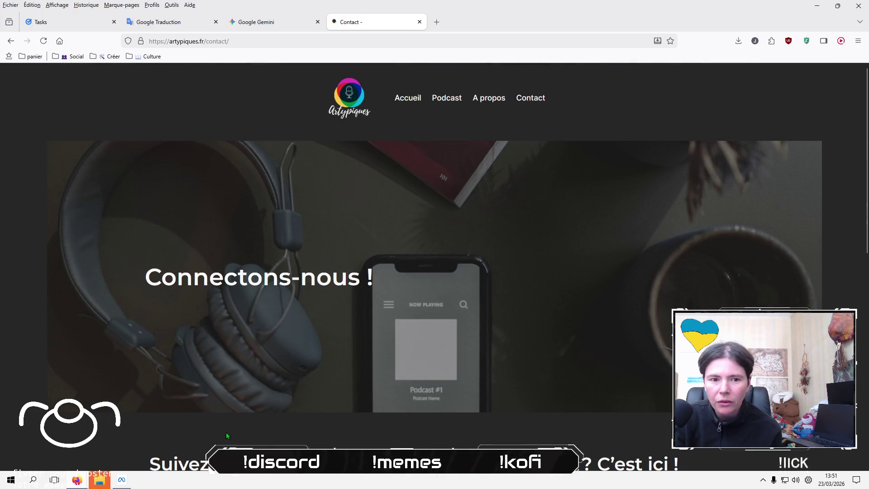
{"action": "scroll", "coordinate": [227, 432], "scroll_direction": "down", "scroll_amount": 4}
{"action": "scroll", "coordinate": [226, 432], "scroll_direction": "down", "scroll_amount": 3}
{"action": "scroll", "coordinate": [226, 432], "scroll_direction": "up", "scroll_amount": 4}
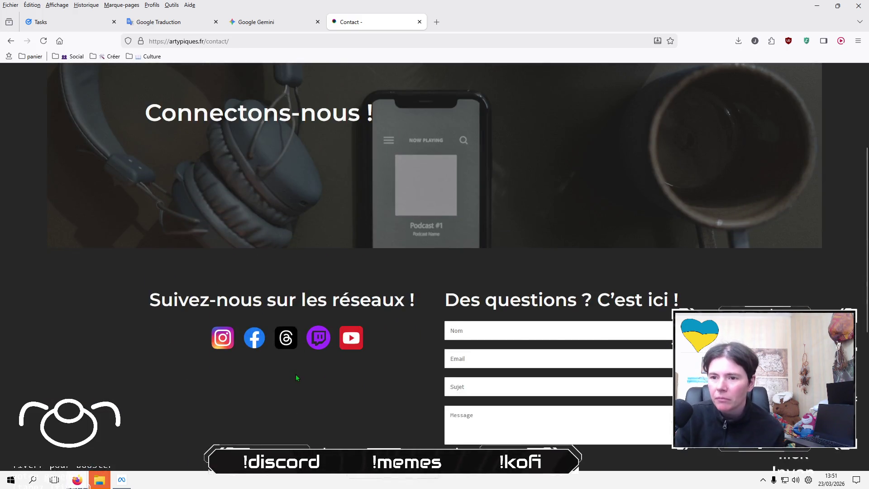
{"action": "left_click", "coordinate": [228, 335]}
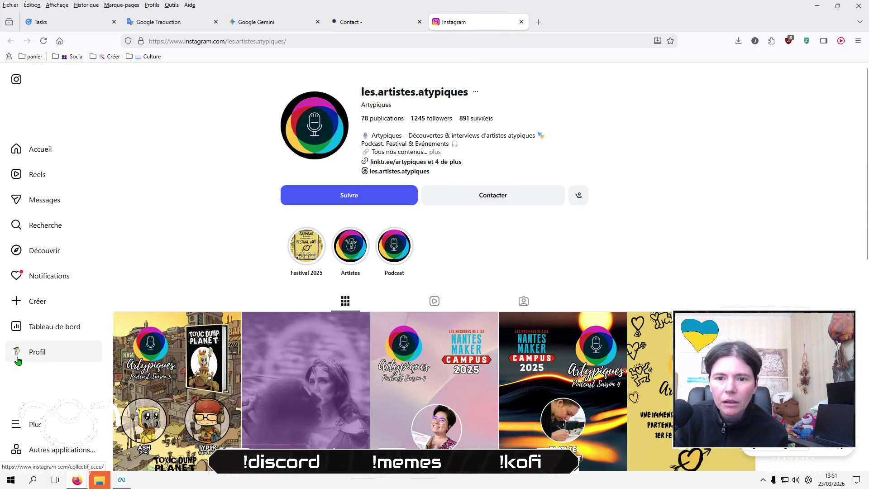
{"action": "left_click", "coordinate": [43, 424]}
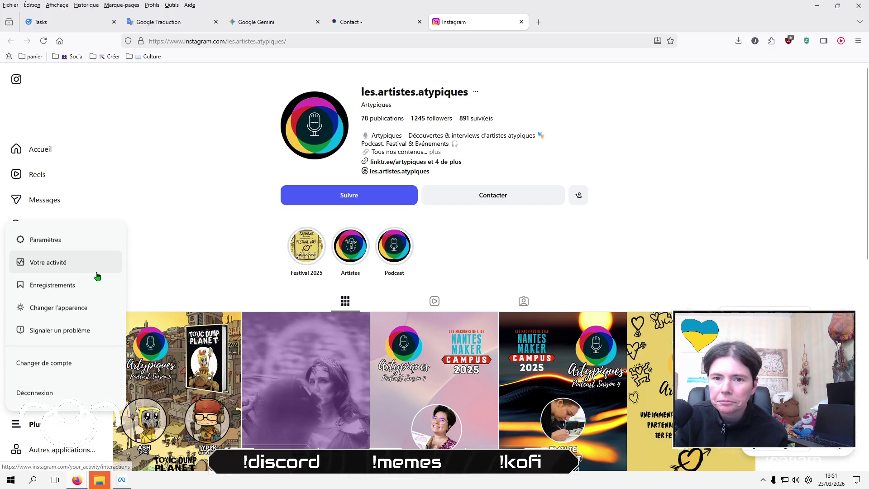
{"action": "left_click", "coordinate": [77, 365]}
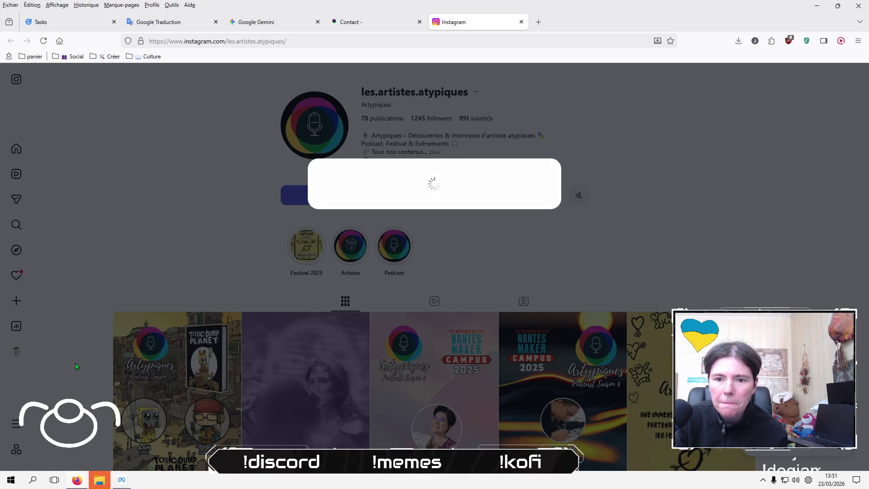
{"action": "left_click", "coordinate": [440, 238]}
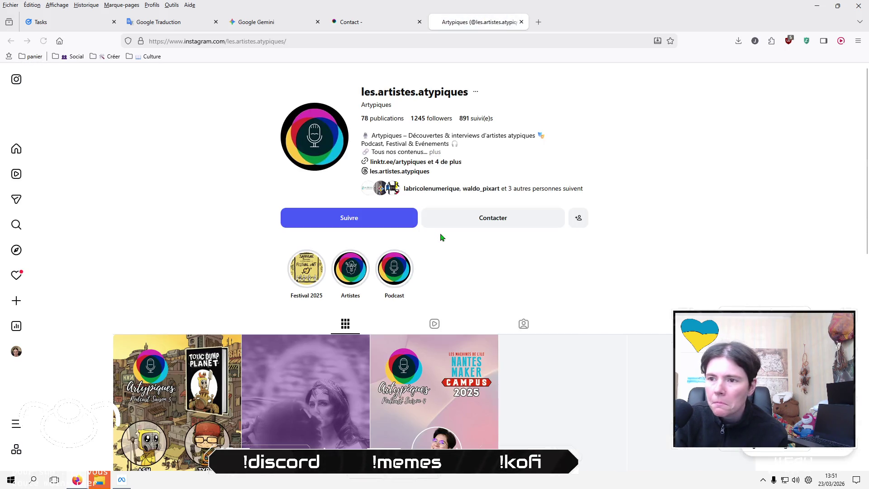
{"action": "left_click", "coordinate": [354, 222]}
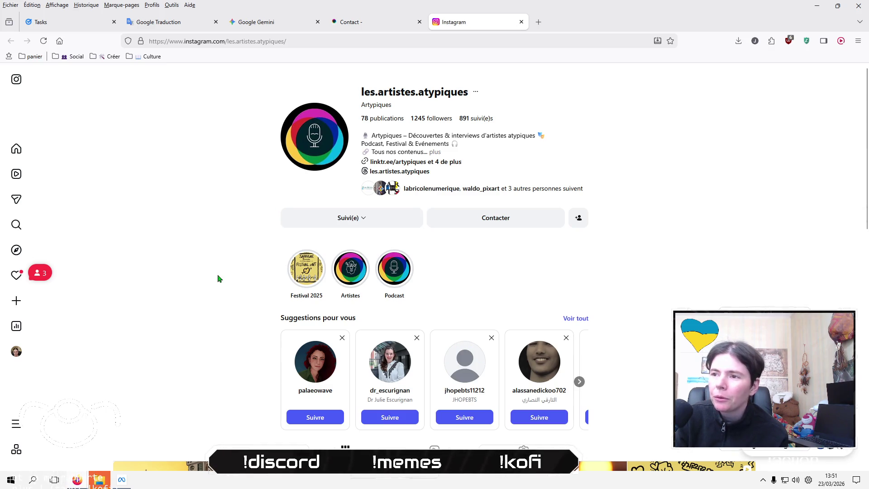
{"action": "scroll", "coordinate": [194, 277], "scroll_direction": "down", "scroll_amount": 2}
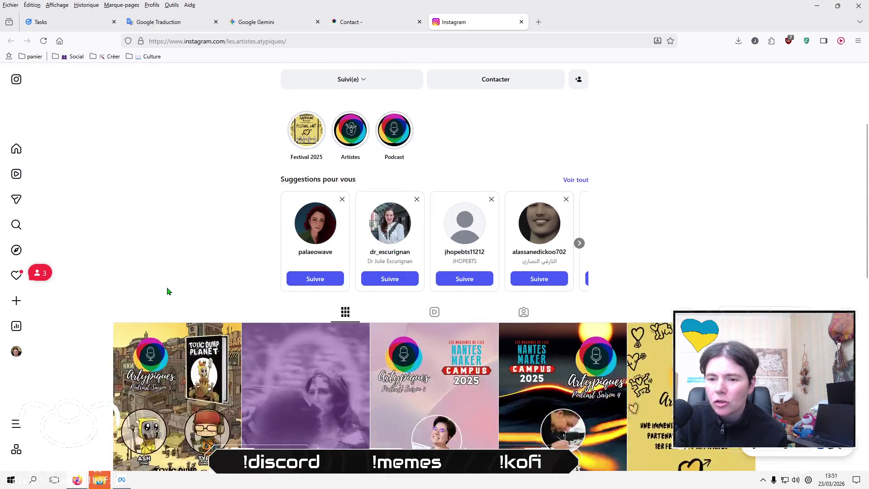
{"action": "scroll", "coordinate": [168, 292], "scroll_direction": "up", "scroll_amount": 2}
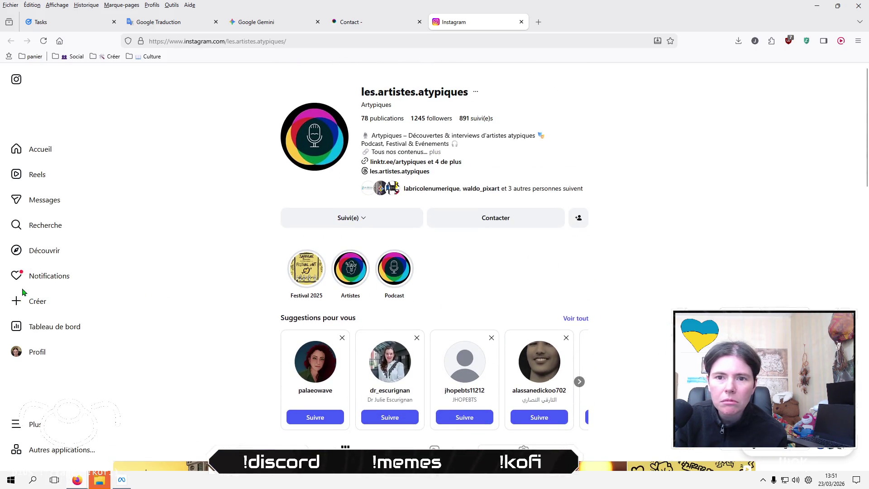
{"action": "left_click", "coordinate": [48, 202]}
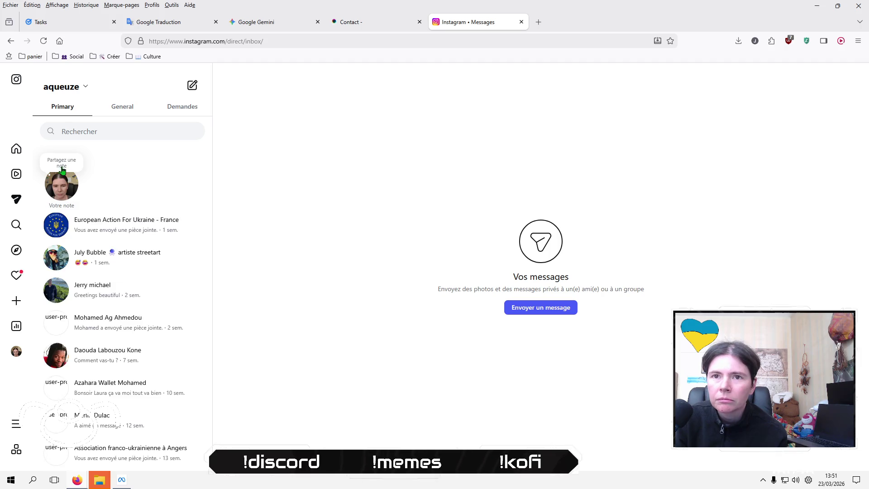
Return to the les.artistes.atypiques profile, start a chat via Contacter, and close the offline chat panel.
{"action": "left_click", "coordinate": [10, 41]}
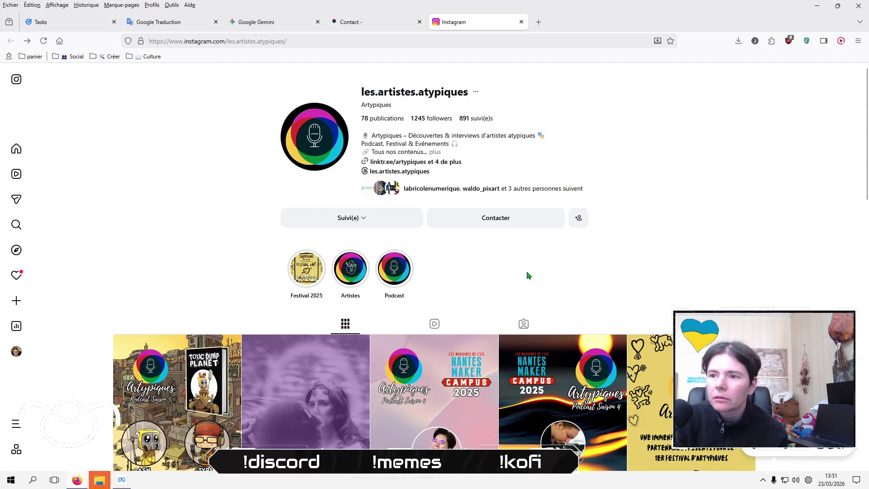
{"action": "left_click", "coordinate": [518, 220]}
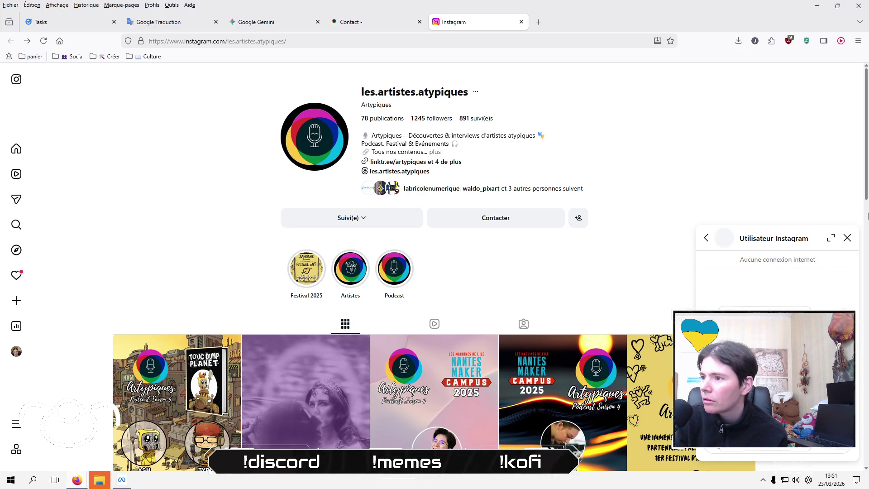
{"action": "left_click", "coordinate": [847, 238]}
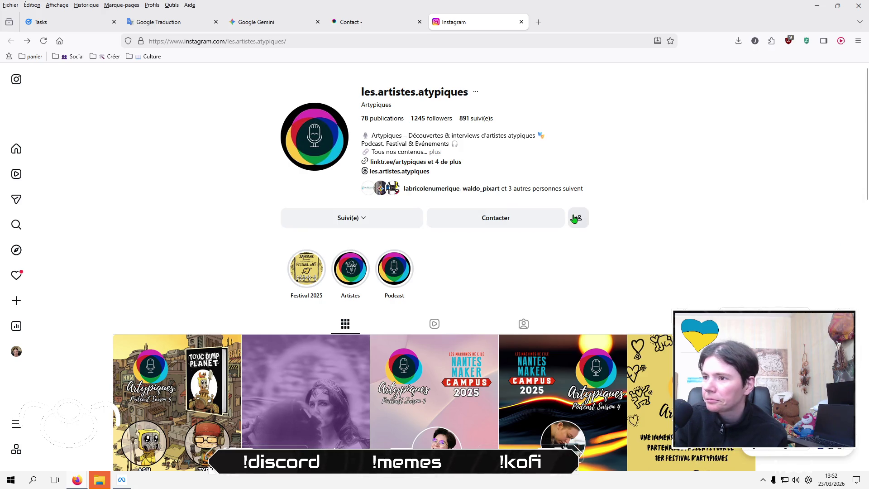
Show the profile's suggested accounts and reopen the Artypiques chat via Contacter.
{"action": "left_click", "coordinate": [577, 218]}
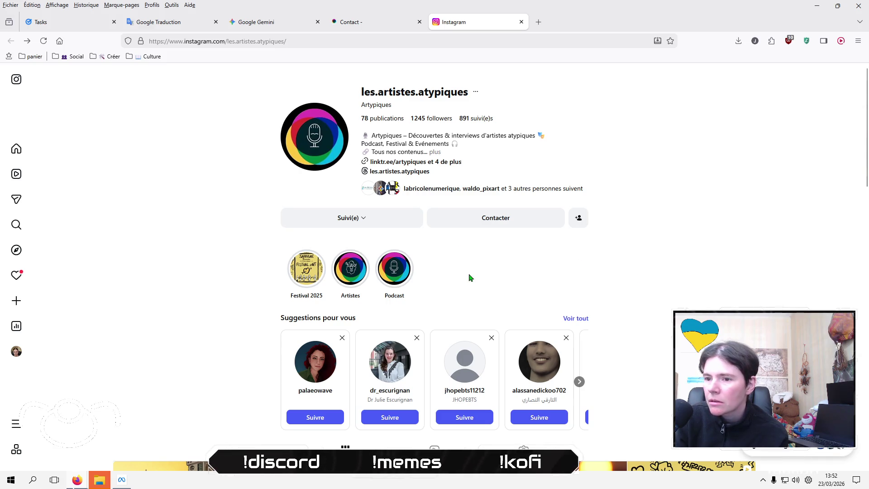
{"action": "left_click", "coordinate": [501, 218]}
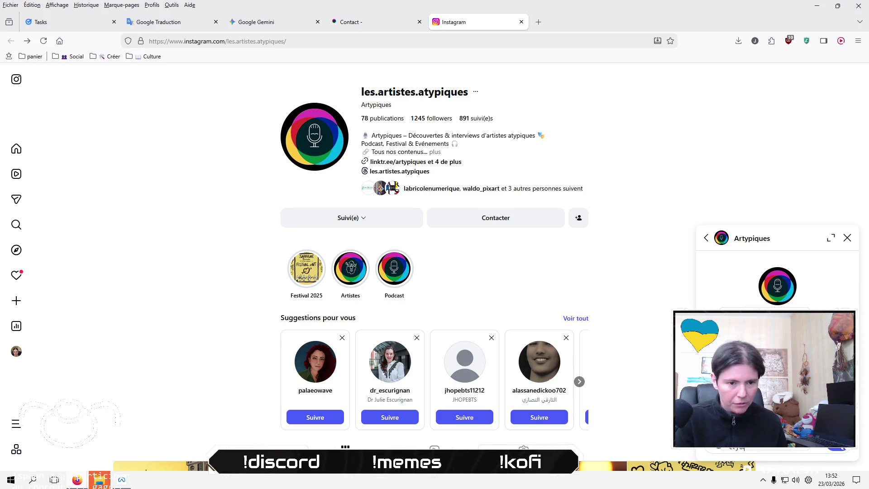
{"action": "type", "text": "'aime"}
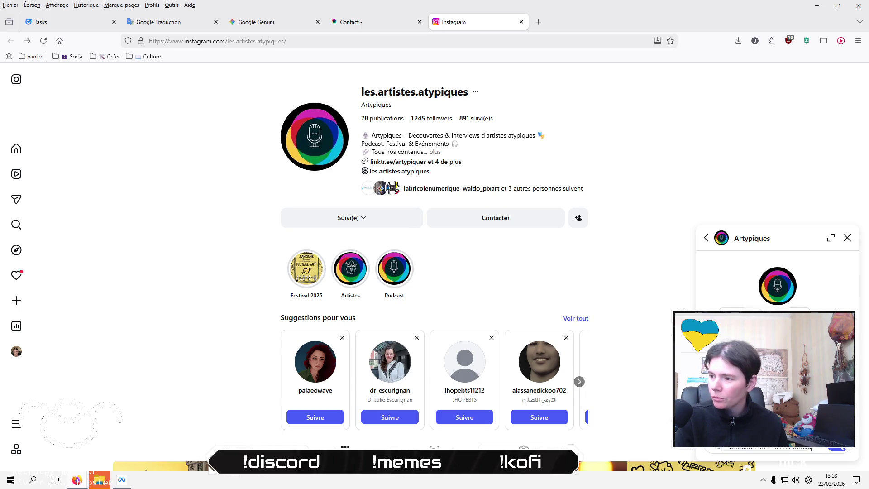
{"action": "type", "text": "un m"}
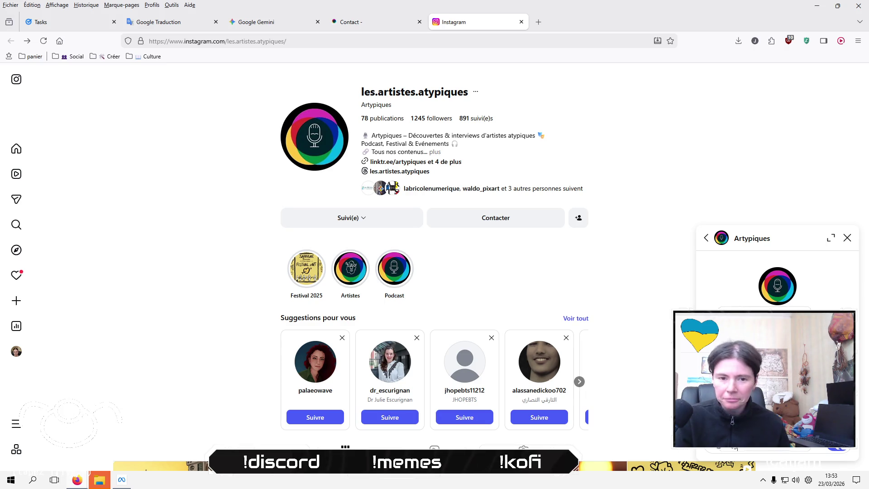
{"action": "scroll", "coordinate": [842, 449], "scroll_direction": "down", "scroll_amount": 1}
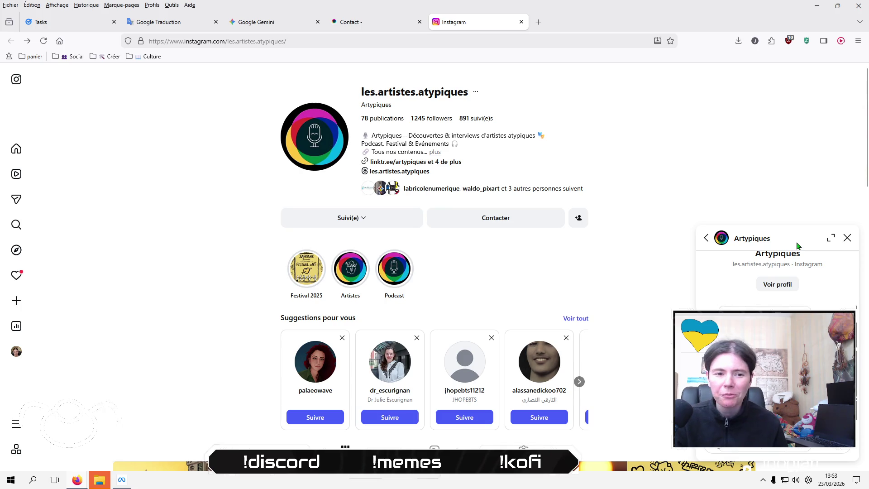
Close the Artypiques chat, retry then cancel the Accès au dossier refusé warning, and return to projets en cours.
{"action": "left_click", "coordinate": [848, 237]}
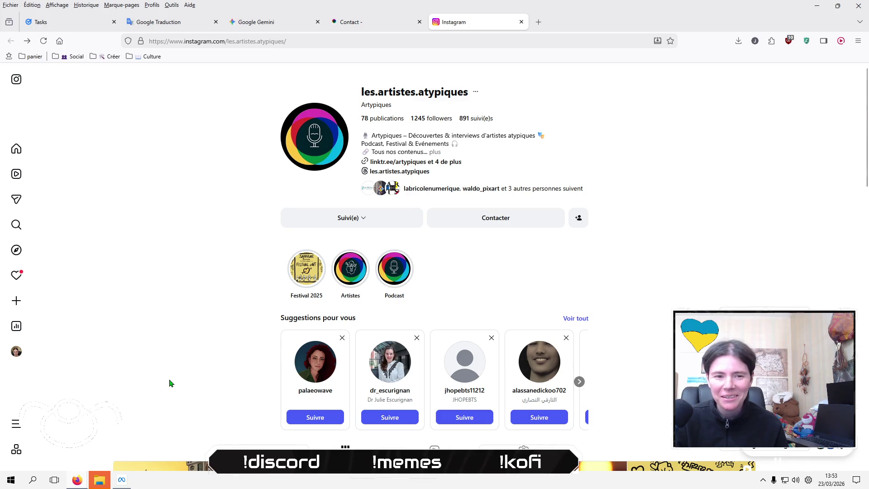
{"action": "mouse_move", "coordinate": [99, 480]}
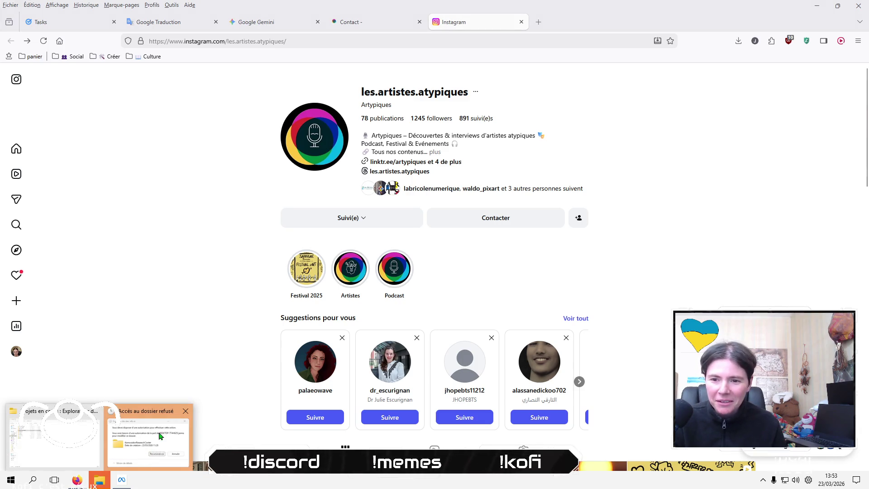
{"action": "left_click", "coordinate": [159, 435]}
{"action": "left_click", "coordinate": [460, 201]}
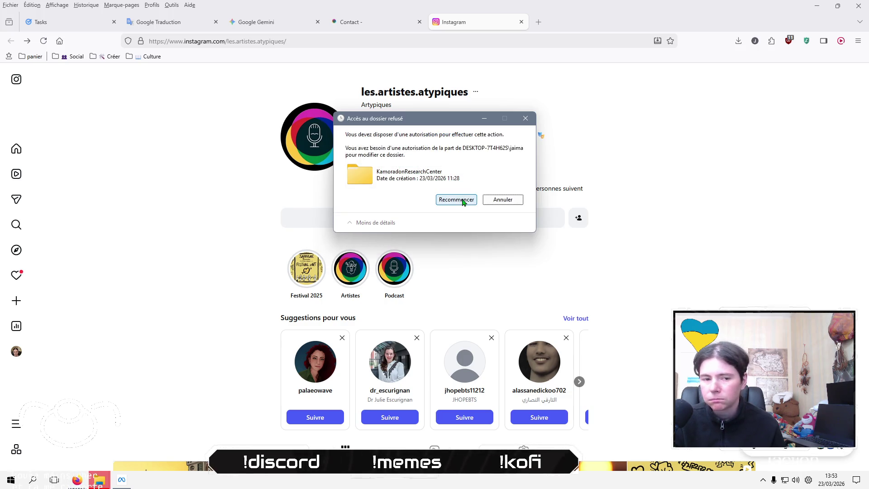
{"action": "left_click", "coordinate": [506, 201]}
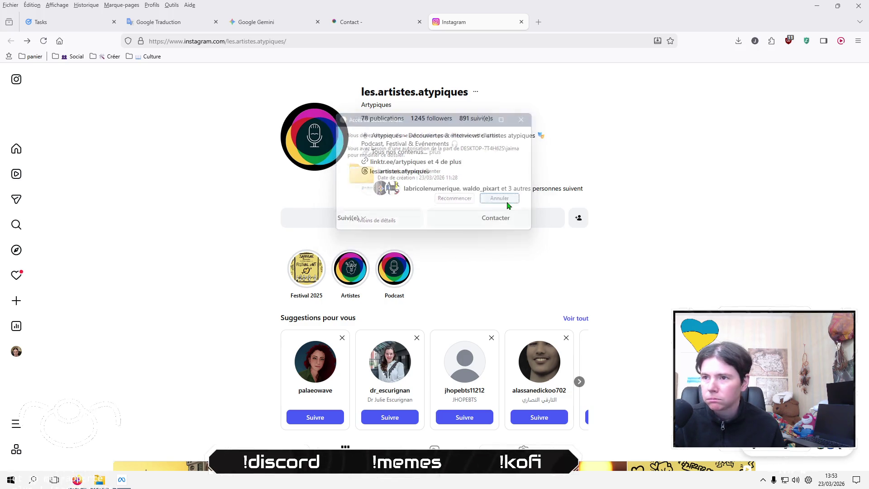
{"action": "left_click", "coordinate": [100, 481]}
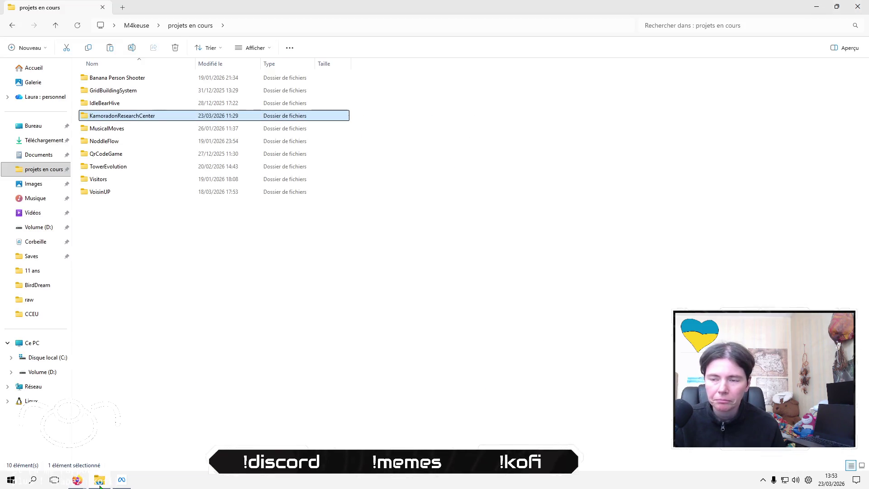
Send the inner KamoradonResearchCenter folder to the Recycle Bin, retry once, then cancel on access denied.
{"action": "double_click", "coordinate": [150, 116]}
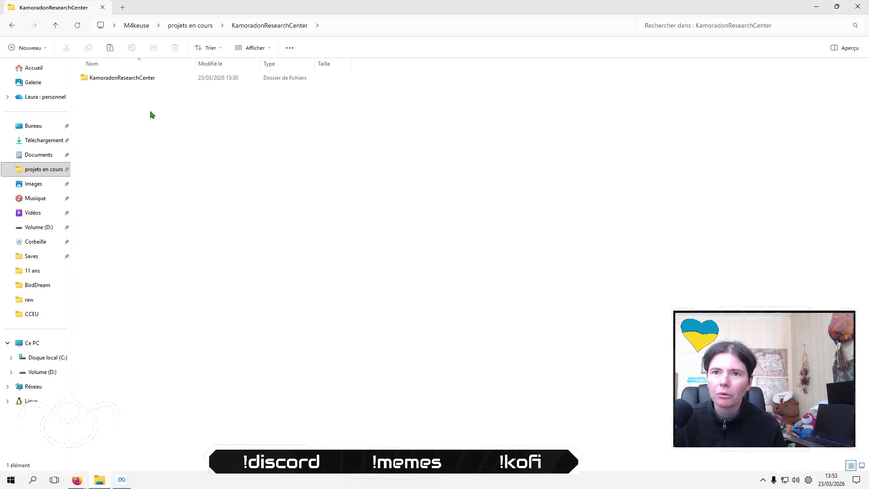
{"action": "left_click", "coordinate": [166, 77]}
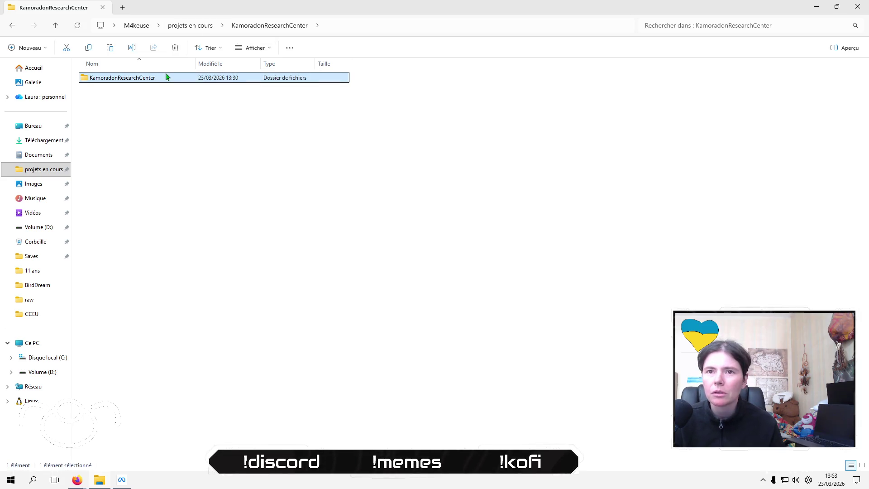
{"action": "key", "text": "Delete"}
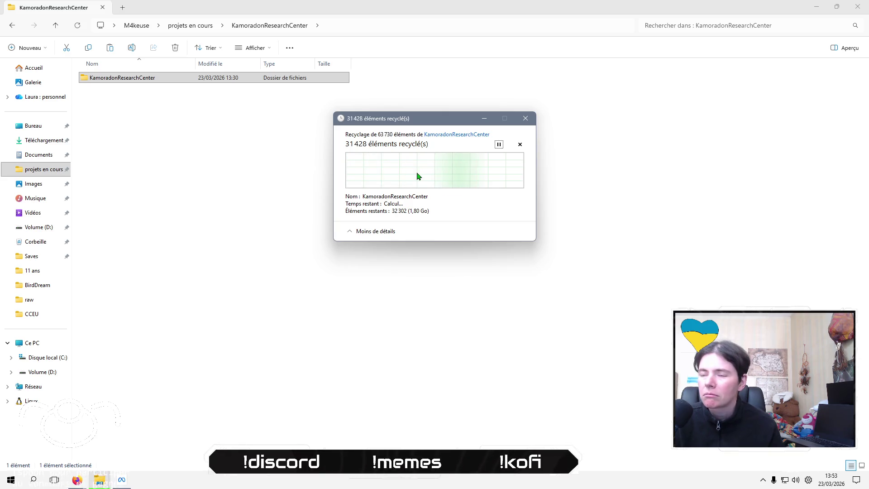
{"action": "left_click", "coordinate": [410, 179]}
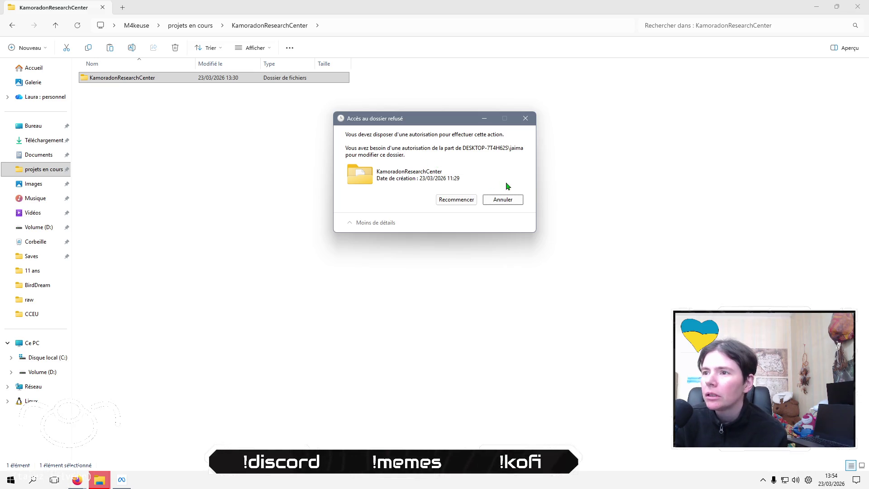
{"action": "left_click", "coordinate": [512, 202]}
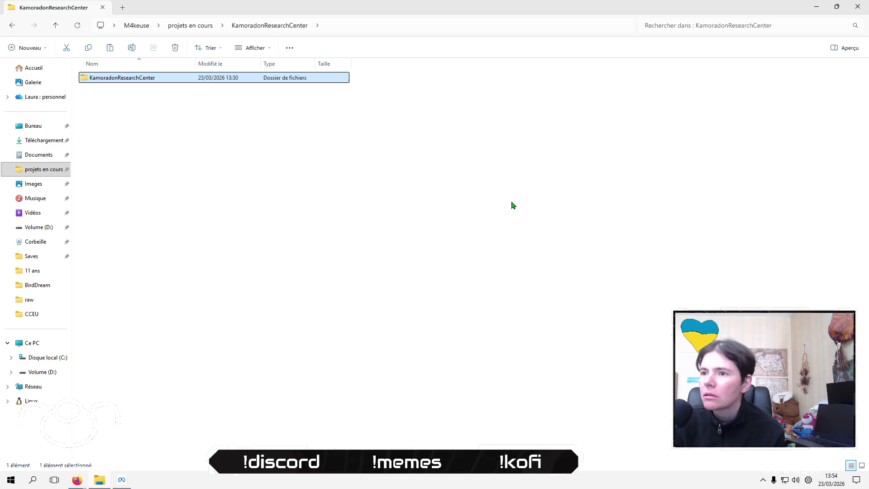
Reselect the inner KamoradonResearchCenter folder and bring up its context menu.
{"action": "left_click", "coordinate": [151, 208]}
{"action": "left_click", "coordinate": [140, 80]}
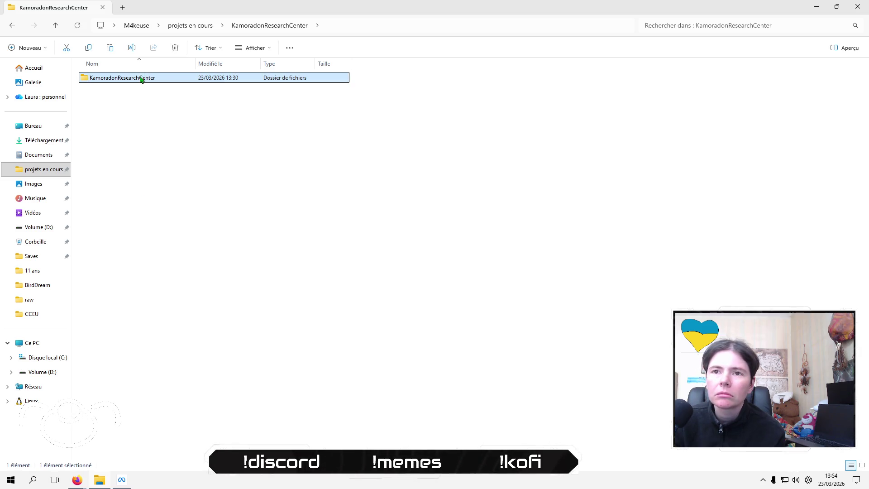
{"action": "right_click", "coordinate": [140, 79]}
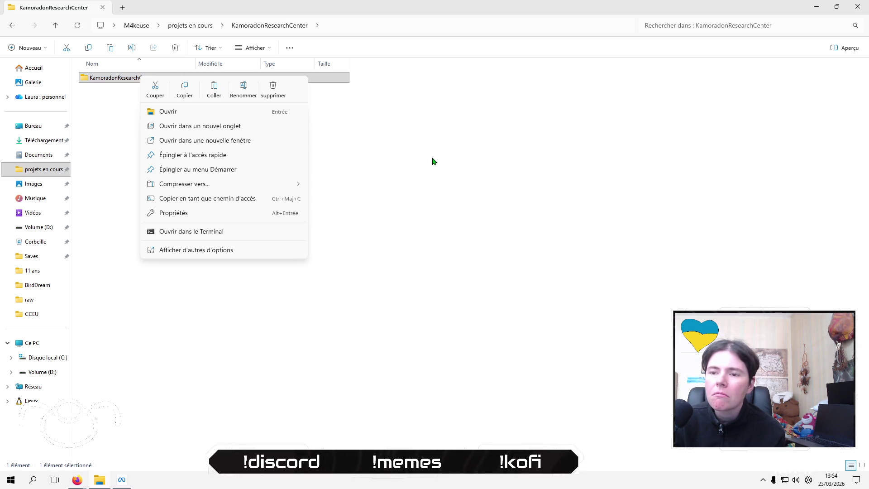
Grant access to specific people for the inner folder, share it with the owner account, and open the folder.
{"action": "left_click", "coordinate": [217, 249]}
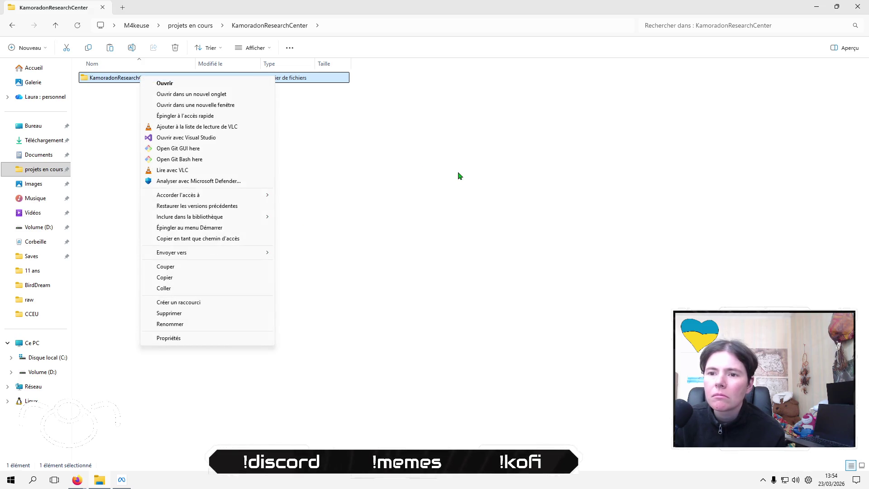
{"action": "mouse_move", "coordinate": [177, 195]}
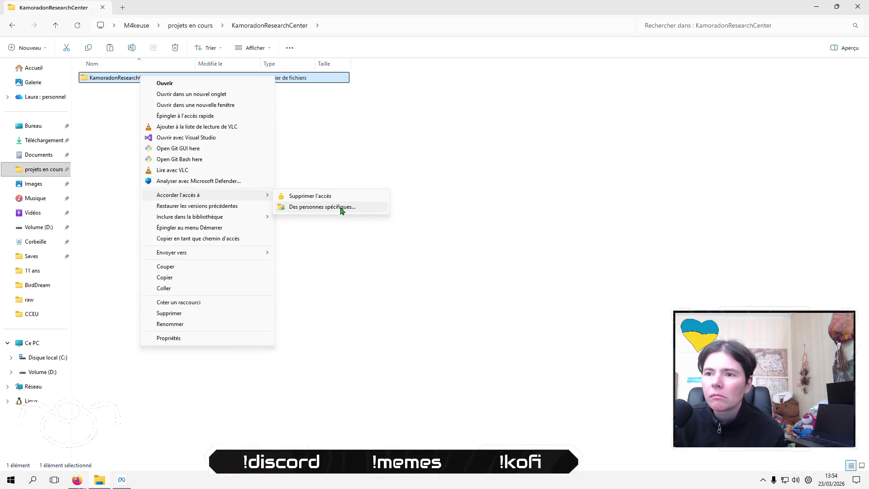
{"action": "left_click", "coordinate": [341, 208]}
{"action": "left_click", "coordinate": [422, 241]}
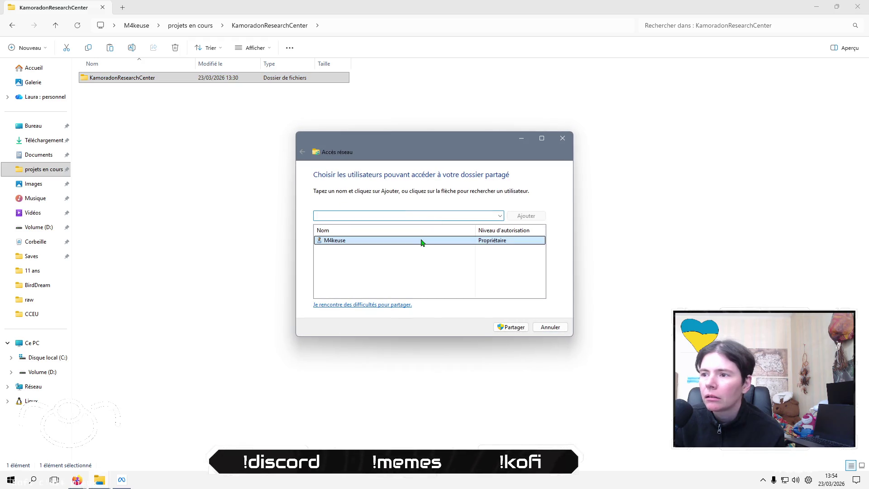
{"action": "left_click", "coordinate": [511, 327]}
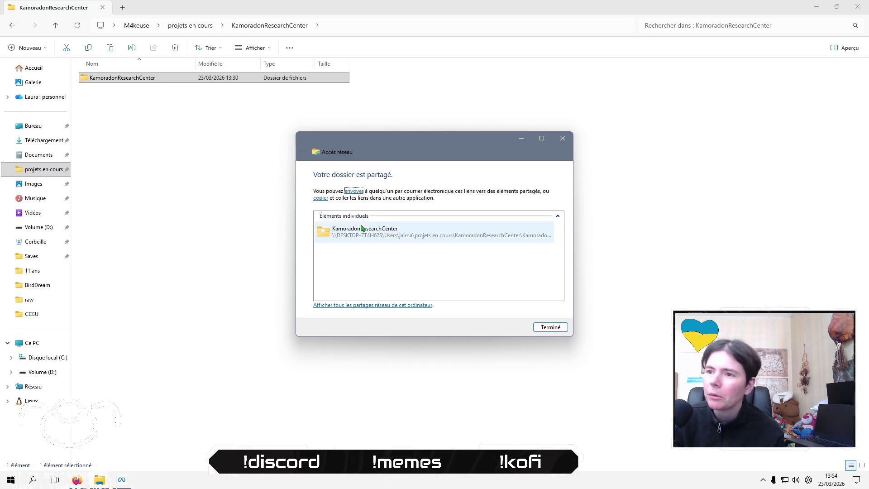
{"action": "left_click", "coordinate": [551, 328]}
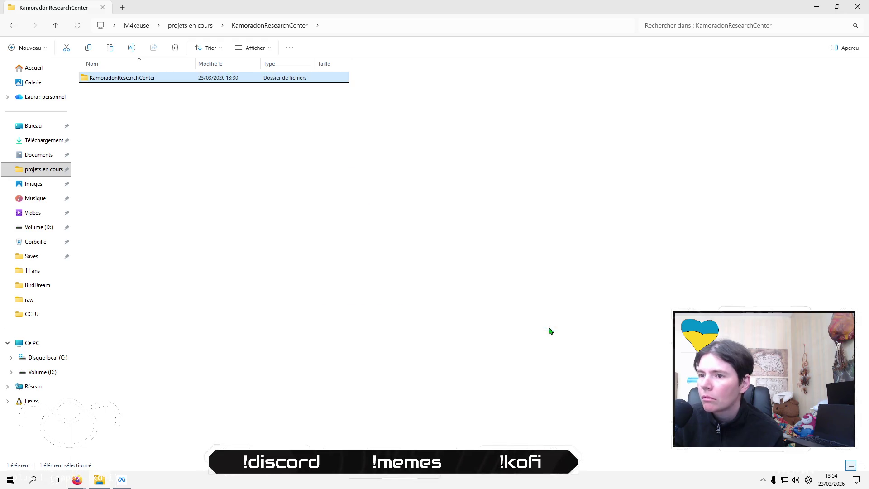
{"action": "double_click", "coordinate": [149, 78]}
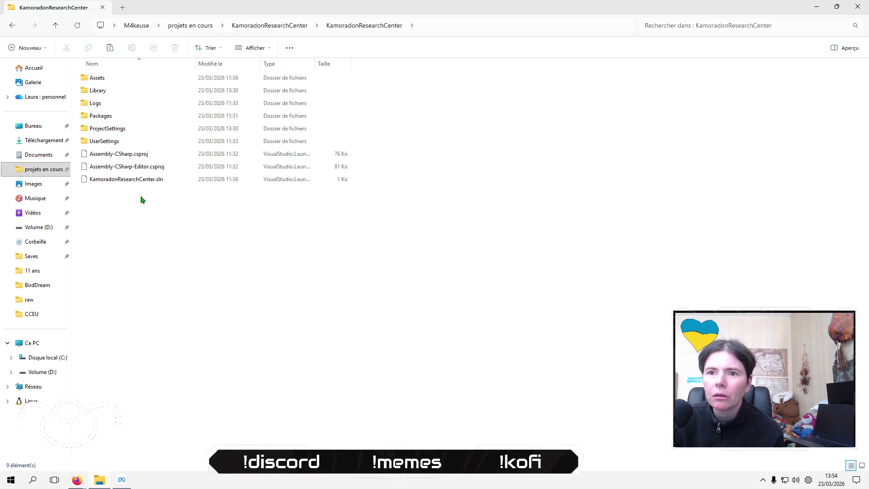
Abort a bulk recycle, then delete KamoradonResearchCenter.sln, Assembly-CSharp-Editor.csproj and Assembly-CSharp.csproj one by one.
{"action": "left_click_drag", "start_coordinate": [140, 197], "coordinate": [160, 90]}
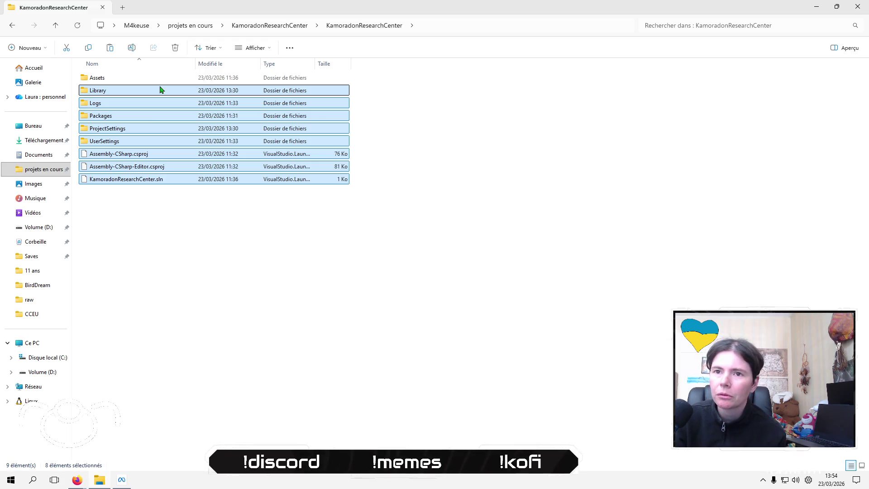
{"action": "key", "text": "Delete"}
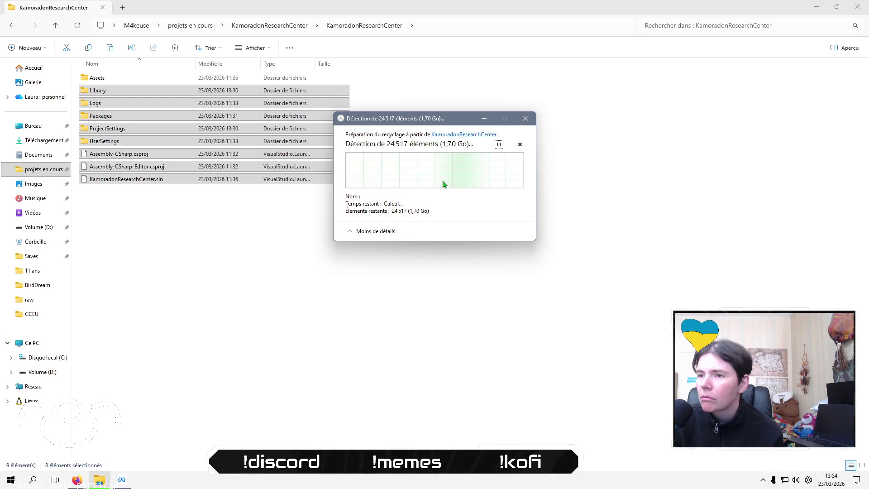
{"action": "left_click", "coordinate": [521, 145]}
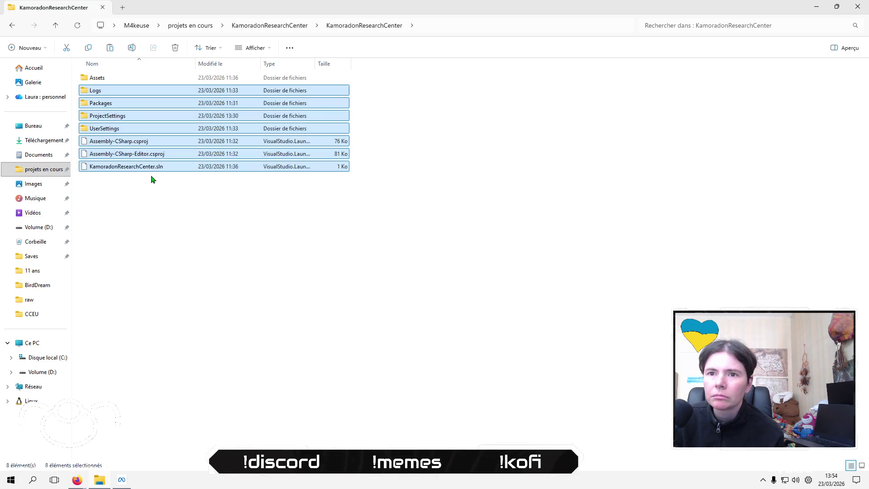
{"action": "left_click", "coordinate": [151, 177]}
{"action": "left_click", "coordinate": [155, 167]}
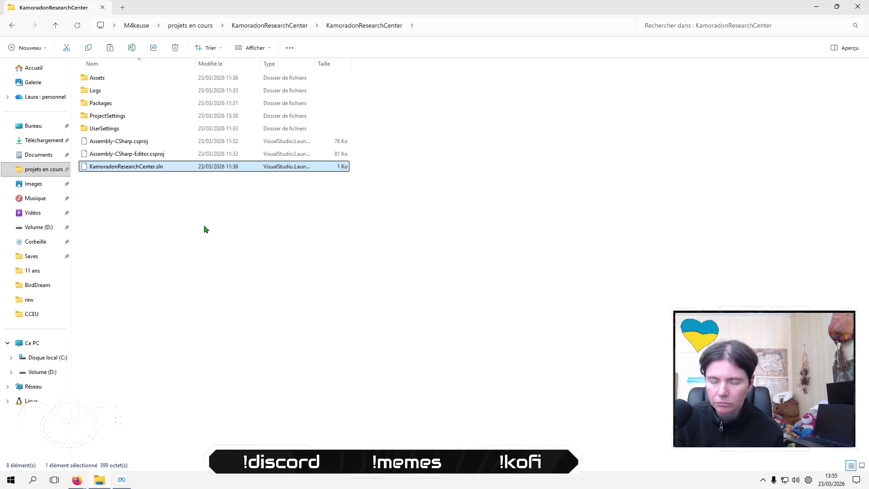
{"action": "key", "text": "Delete"}
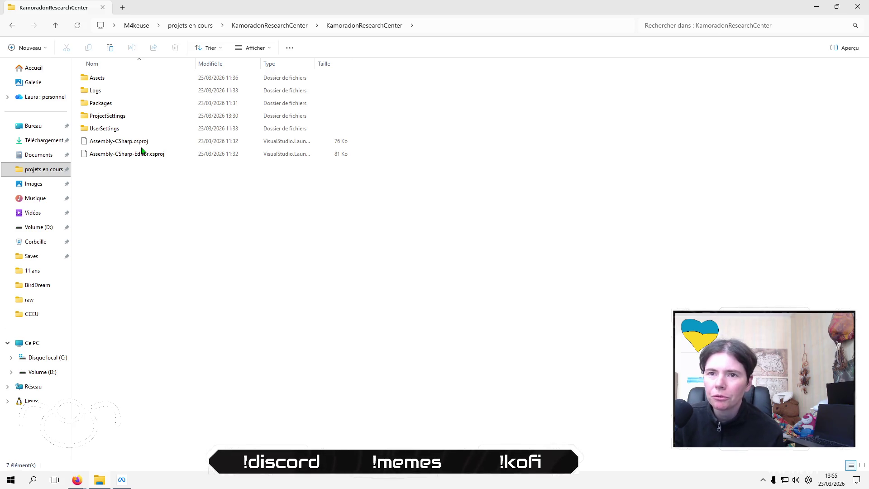
{"action": "left_click", "coordinate": [142, 153]}
{"action": "key", "text": "Delete"}
{"action": "left_click", "coordinate": [142, 131]}
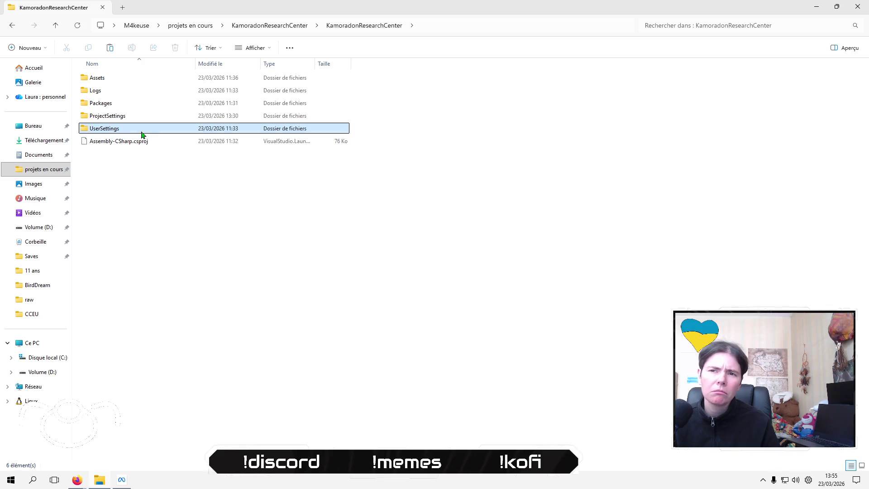
{"action": "key", "text": "Delete"}
Empty the UserSettings folder of its four items and delete the folder itself.
{"action": "double_click", "coordinate": [141, 129]}
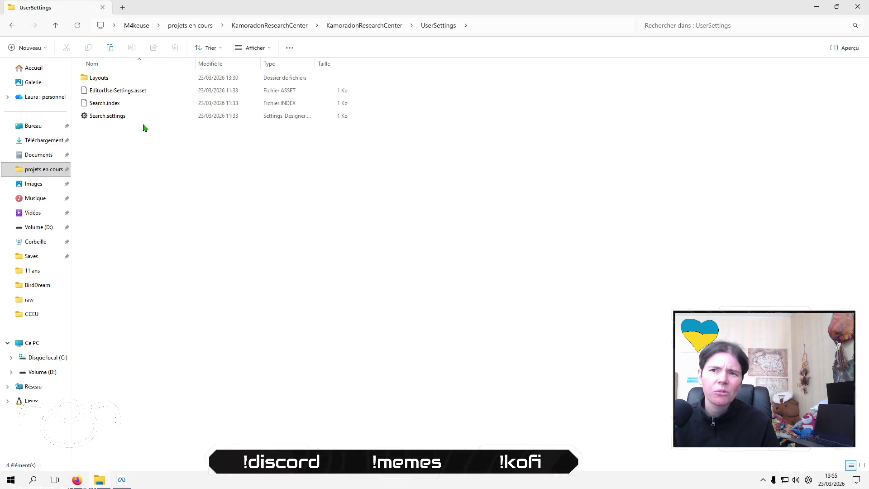
{"action": "left_click_drag", "start_coordinate": [165, 104], "coordinate": [165, 63]}
{"action": "key", "text": "Delete"}
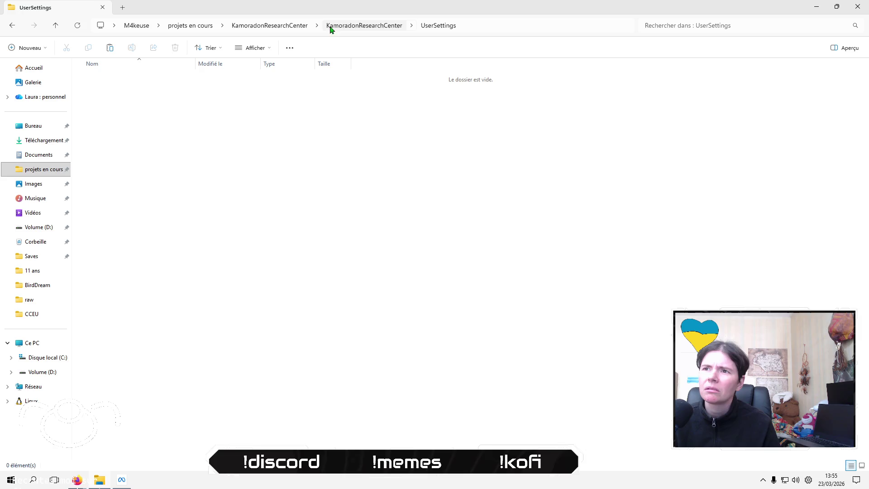
{"action": "key", "text": "BackSpace"}
{"action": "key", "text": "Delete"}
Empty the ProjectSettings folder of all its files and delete the folder itself.
{"action": "left_click", "coordinate": [134, 118]}
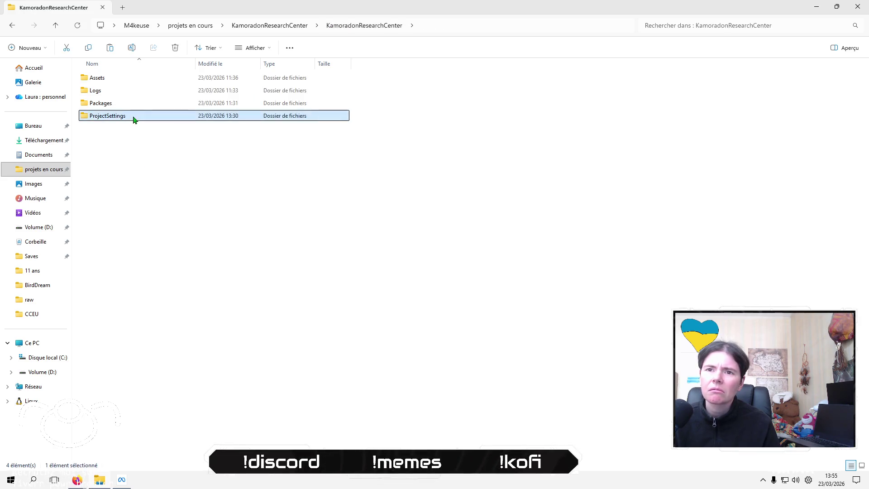
{"action": "double_click", "coordinate": [134, 117]}
{"action": "left_click_drag", "start_coordinate": [143, 390], "coordinate": [149, 66]}
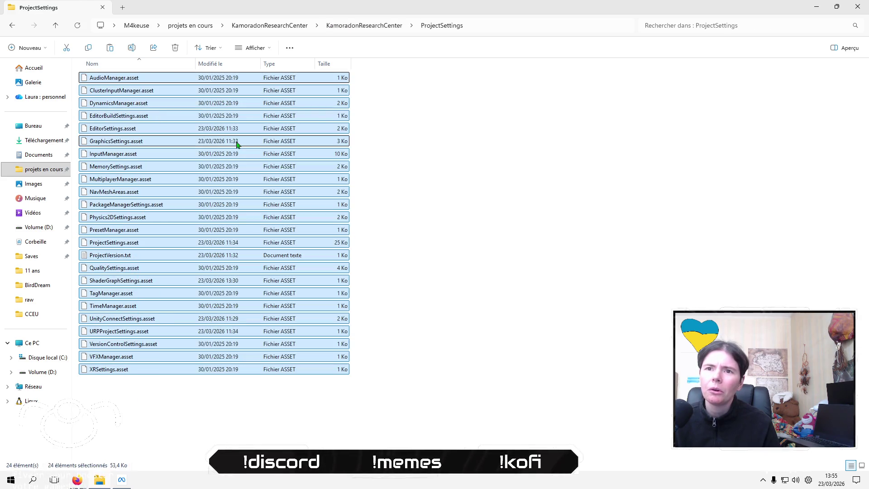
{"action": "key", "text": "Delete"}
{"action": "left_click", "coordinate": [374, 27]}
{"action": "key", "text": "Escape"}
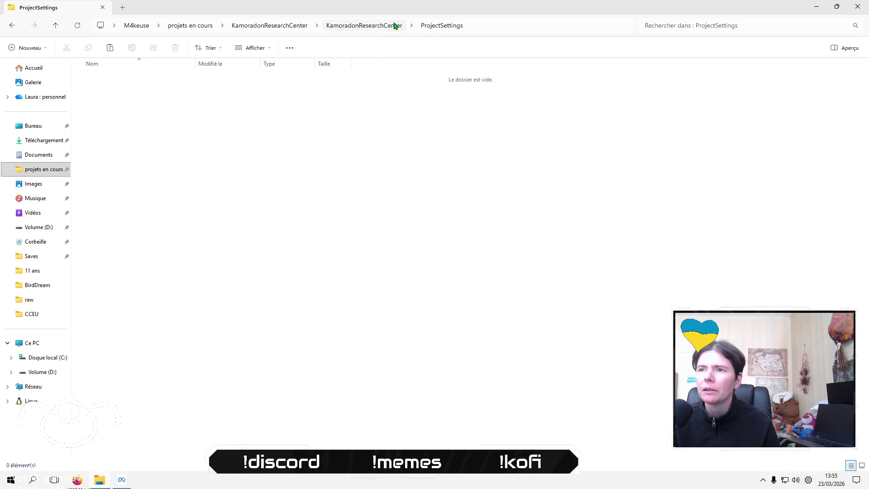
{"action": "left_click", "coordinate": [374, 29]}
{"action": "key", "text": "Delete"}
Empty the Logs folder of all log files and delete the folder itself.
{"action": "left_click", "coordinate": [141, 89]}
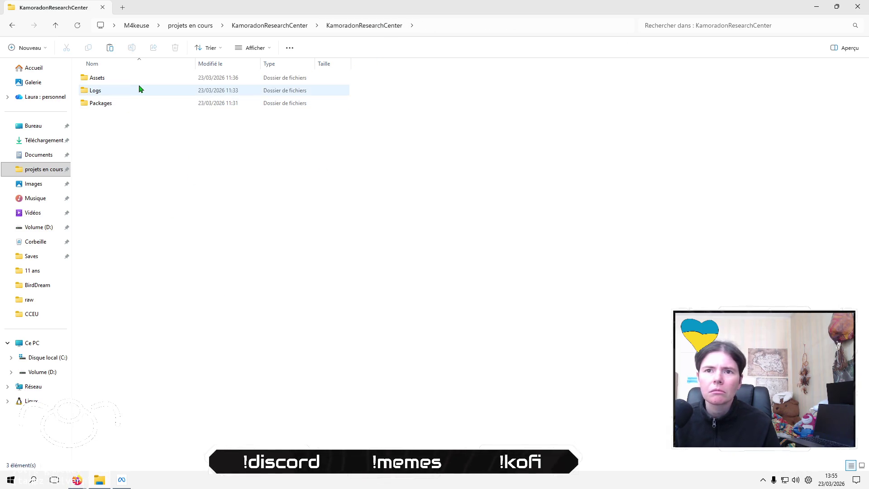
{"action": "key", "text": "Delete"}
{"action": "left_click_drag", "start_coordinate": [208, 406], "coordinate": [219, 72]}
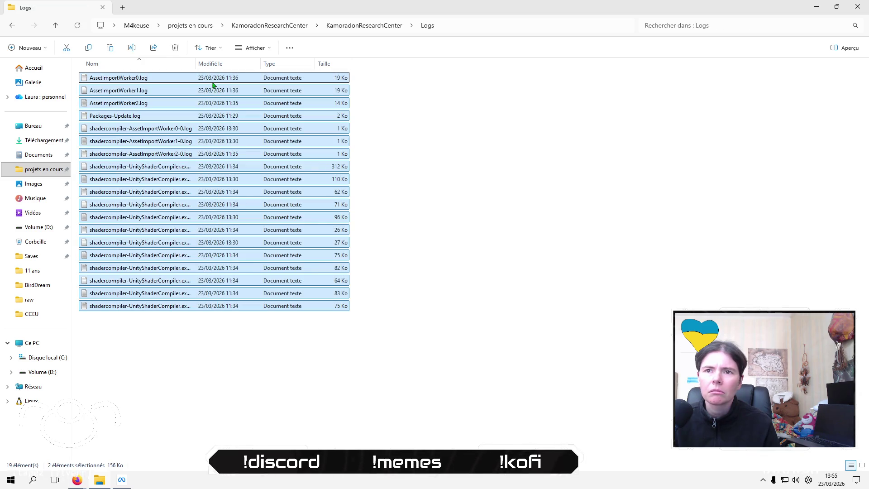
{"action": "key", "text": "Delete"}
{"action": "left_click", "coordinate": [365, 29]}
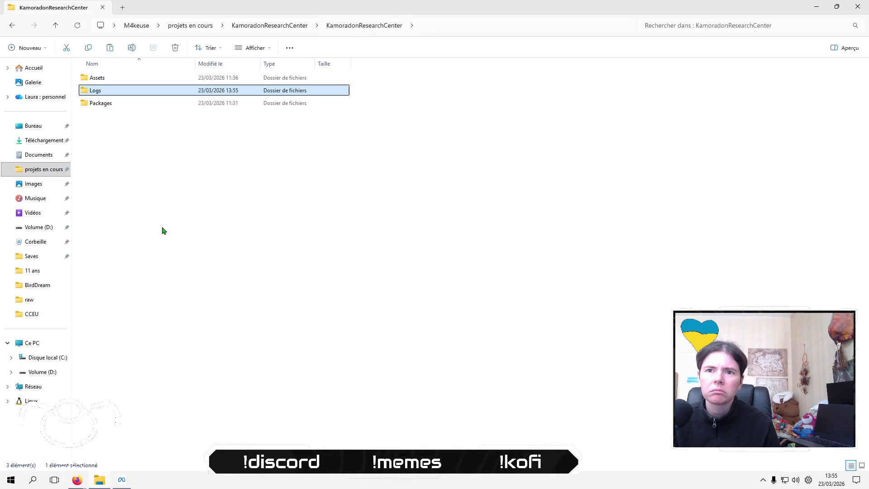
{"action": "key", "text": "Delete"}
Delete manifest.json and packages-lock.json from Packages and remove the emptied folder.
{"action": "left_click", "coordinate": [133, 94]}
{"action": "key", "text": "Delete"}
{"action": "left_click_drag", "start_coordinate": [175, 137], "coordinate": [150, 71]}
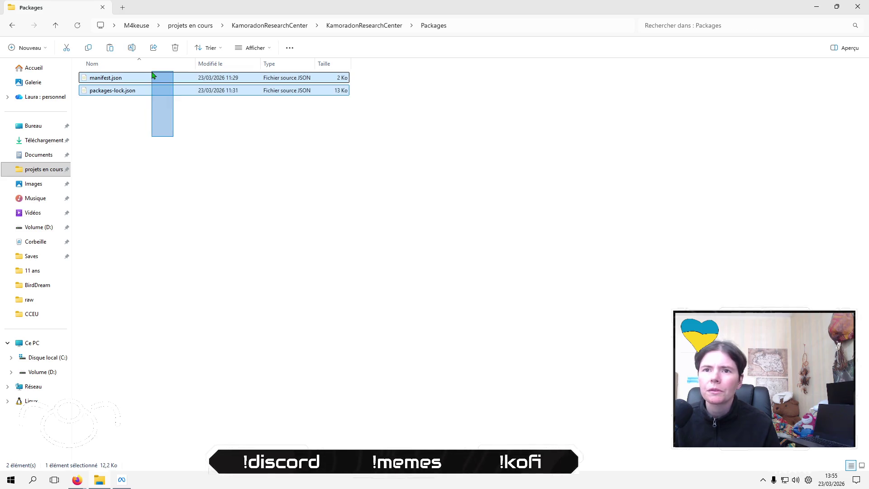
{"action": "key", "text": "Delete"}
{"action": "left_click", "coordinate": [365, 29]}
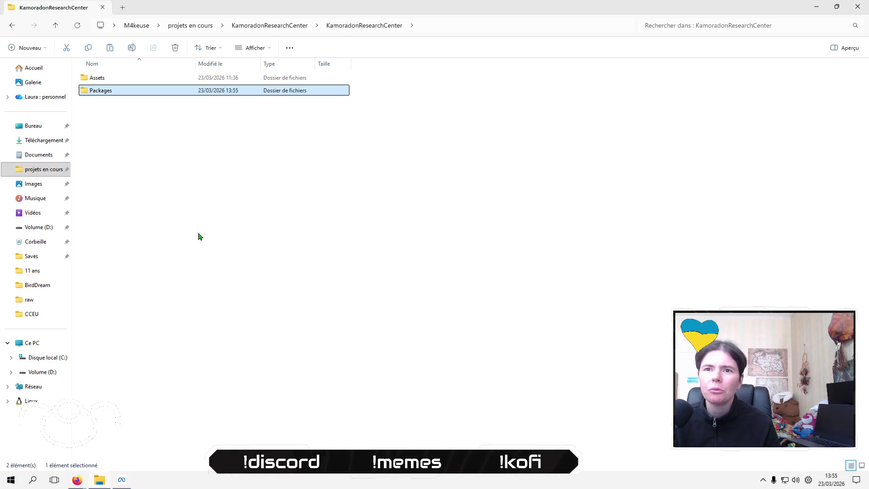
{"action": "key", "text": "Delete"}
Delete Settings, the asset files and Scenes from Assets, leaving the project folder empty.
{"action": "left_click", "coordinate": [117, 78]}
{"action": "key", "text": "Delete"}
{"action": "double_click", "coordinate": [117, 79]}
{"action": "left_click_drag", "start_coordinate": [151, 199], "coordinate": [158, 88]}
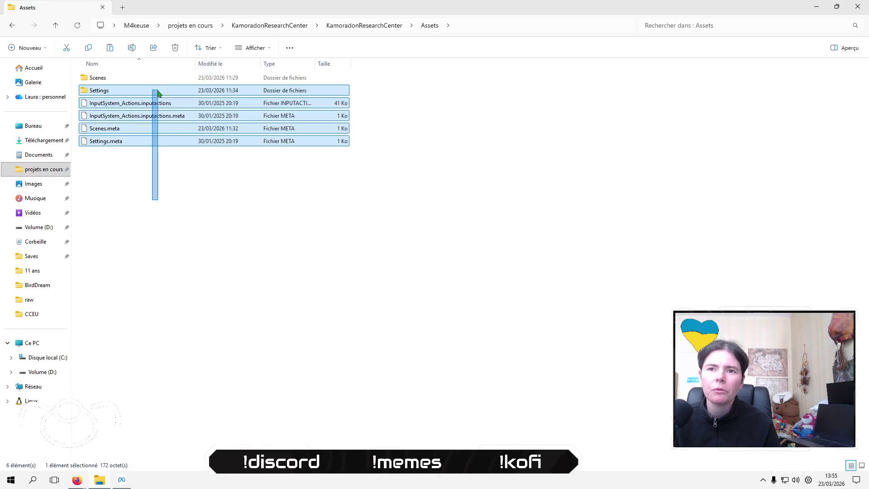
{"action": "key", "text": "Delete"}
{"action": "key", "text": "Delete"}
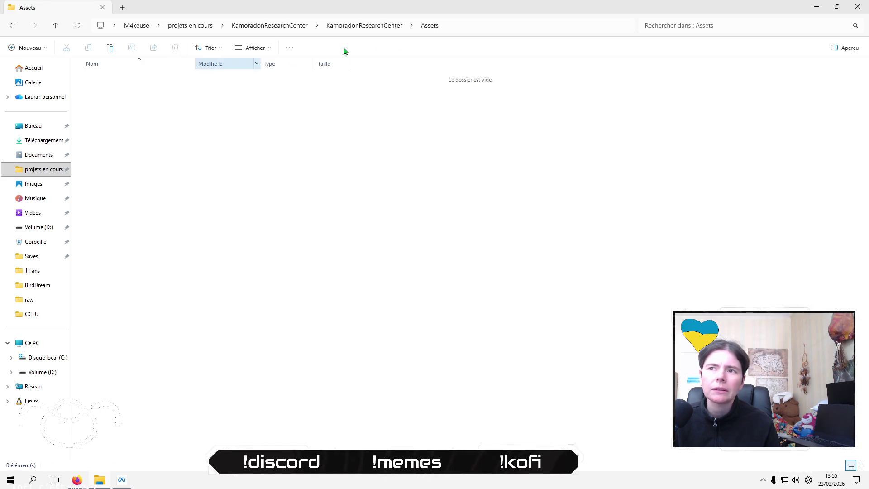
{"action": "left_click", "coordinate": [356, 26]}
{"action": "key", "text": "Delete"}
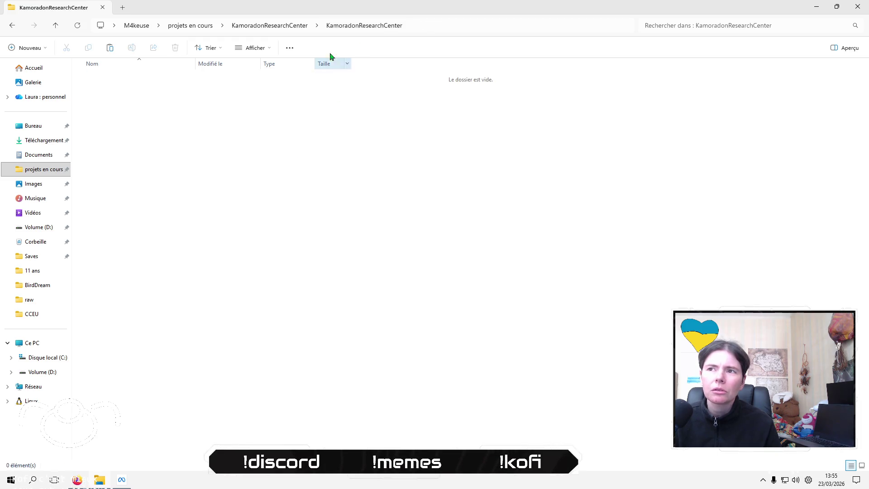
Delete the emptied inner KamoradonResearchCenter folder and go back up to projets en cours.
{"action": "left_click", "coordinate": [264, 26]}
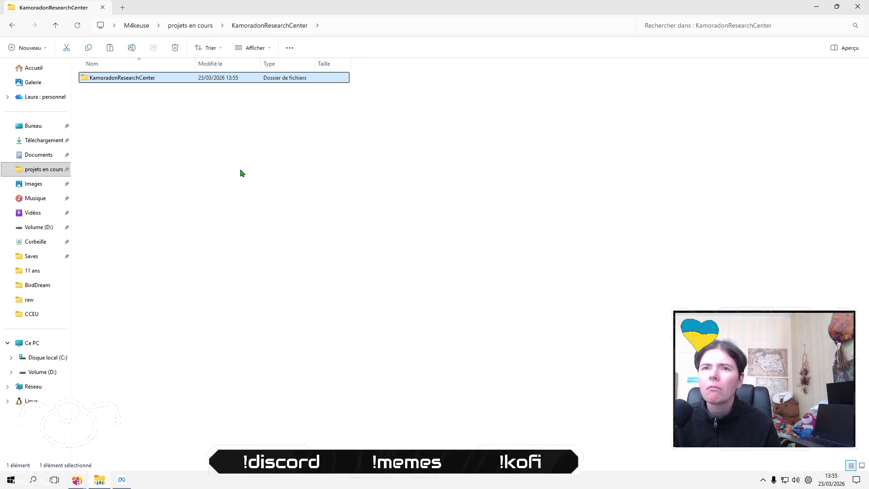
{"action": "key", "text": "Delete"}
{"action": "left_click", "coordinate": [194, 25]}
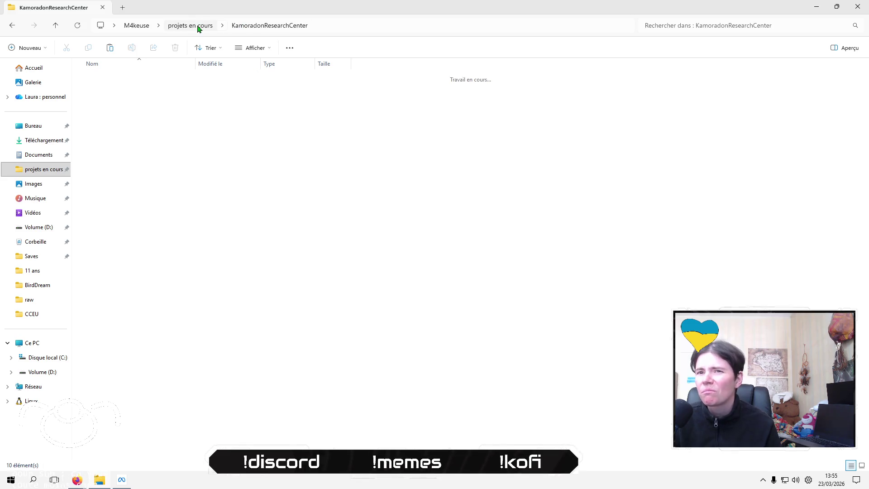
Delete the KamoradonResearchCenter folder from projets en cours, briefly checking the browser window.
{"action": "key", "text": "Delete"}
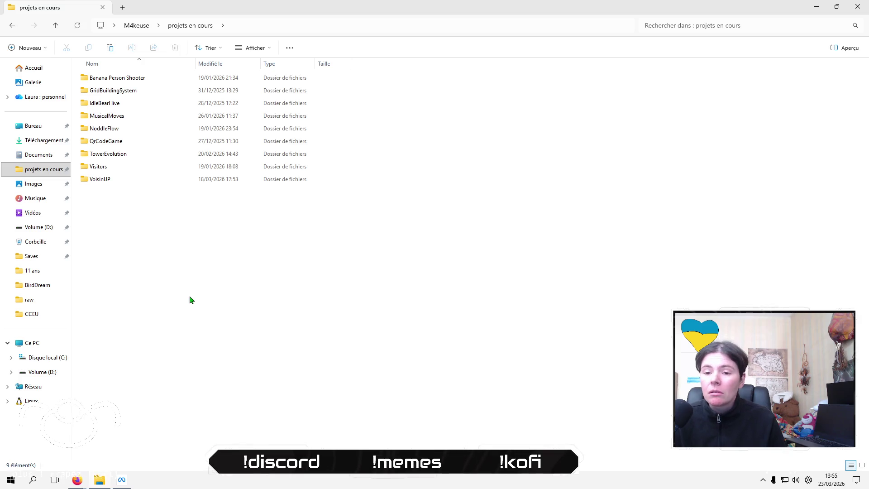
{"action": "left_click", "coordinate": [77, 480]}
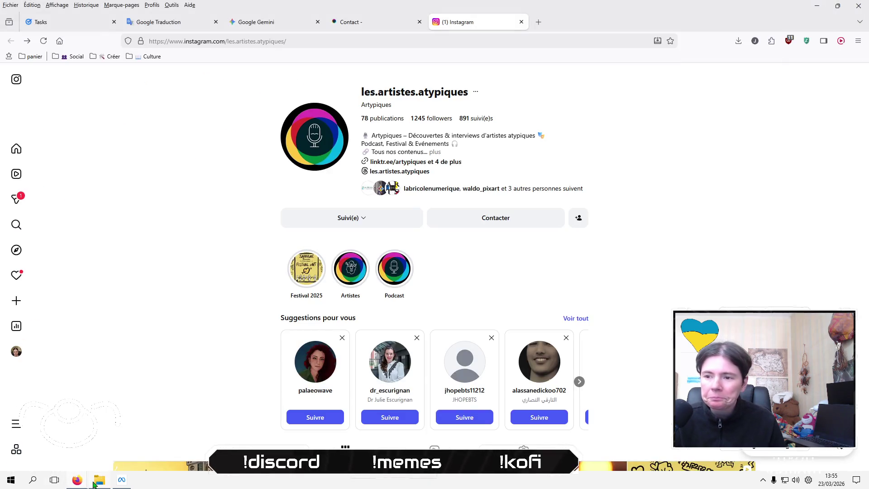
{"action": "left_click", "coordinate": [78, 480]}
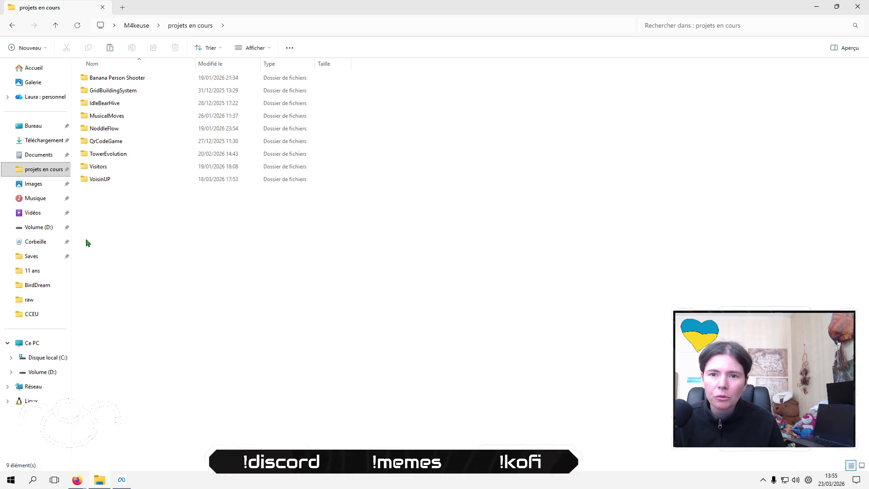
Paste the VR template project into projets en cours and watch its 46,418-item copy progress.
{"action": "right_click", "coordinate": [111, 215]}
{"action": "left_click", "coordinate": [129, 225]}
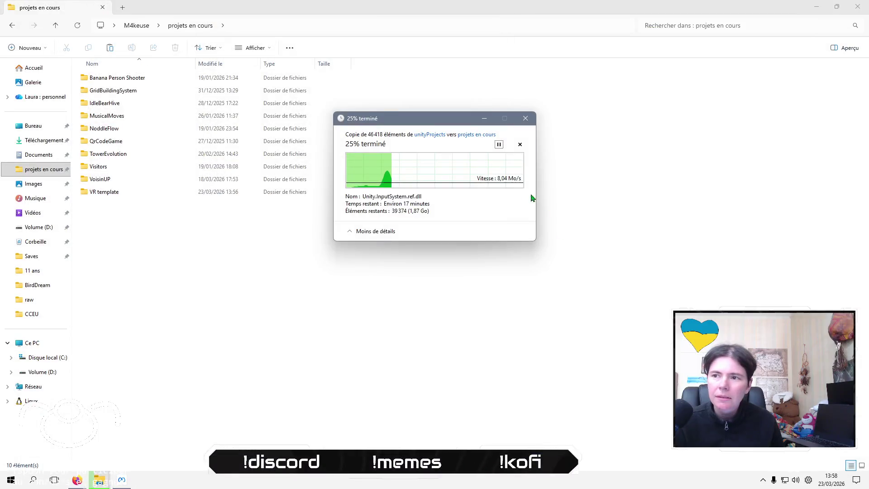
{"action": "left_click", "coordinate": [427, 121]}
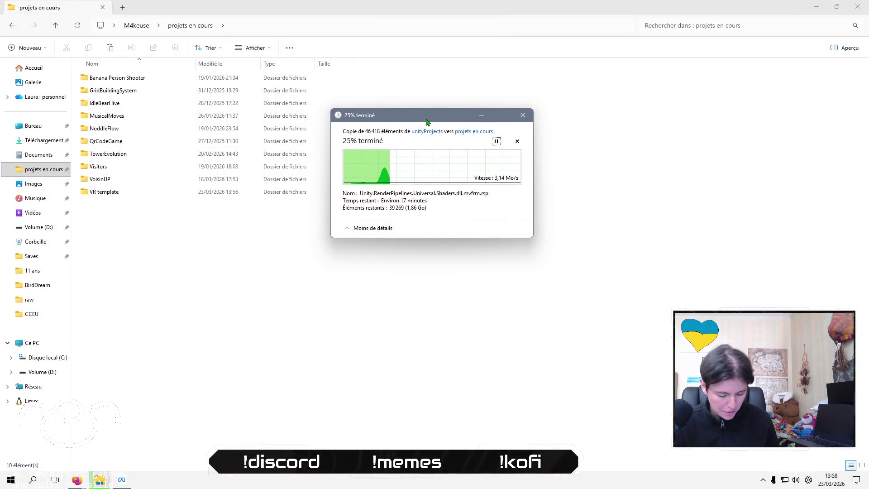
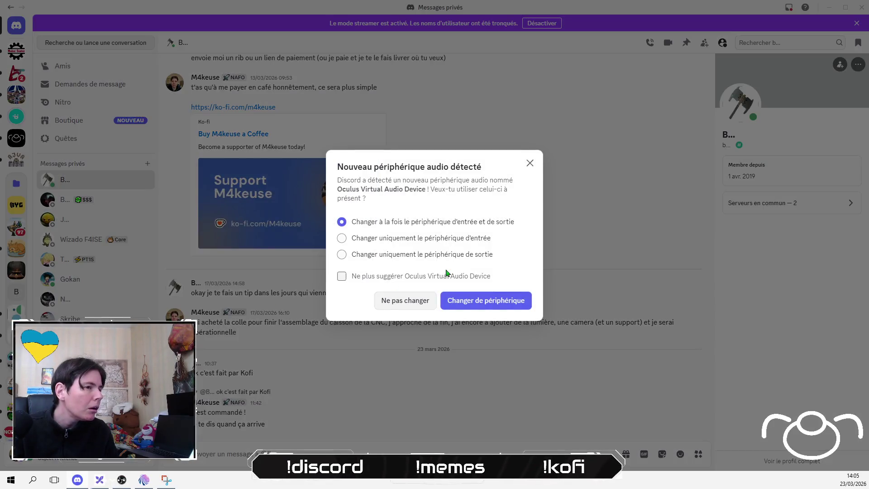
Dismiss the audio device prompt, check the Ours Agile Studio server, then return to the project folders.
{"action": "left_click", "coordinate": [479, 300]}
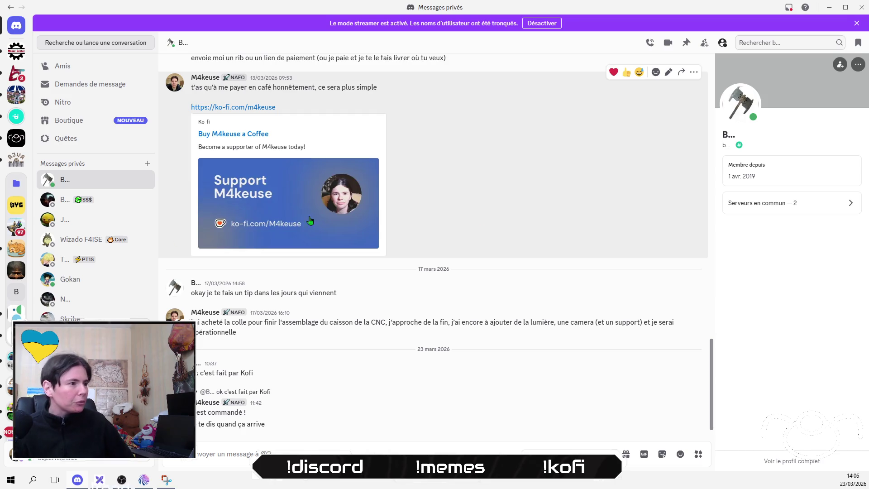
{"action": "left_click", "coordinate": [16, 139]}
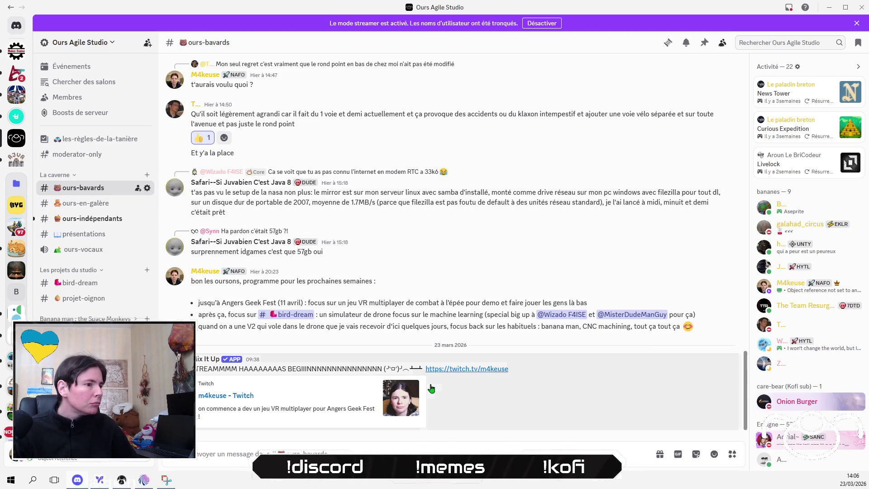
{"action": "mouse_move", "coordinate": [550, 394]}
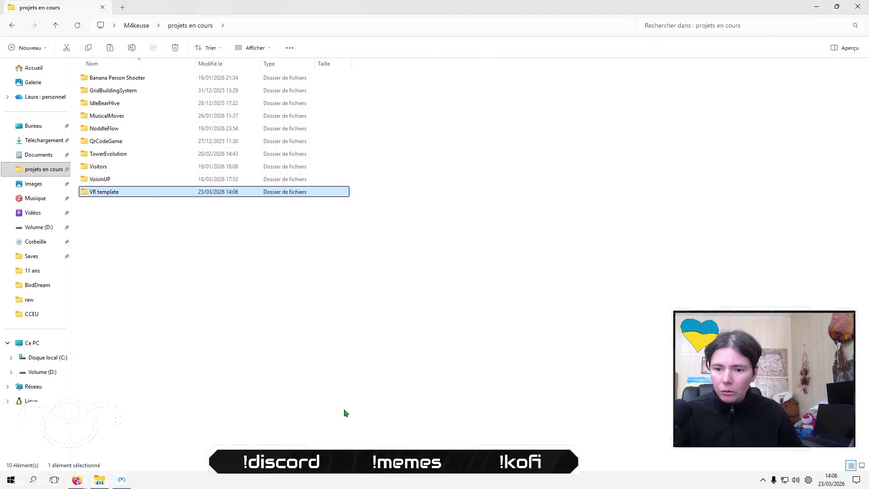
{"action": "left_click", "coordinate": [344, 412]}
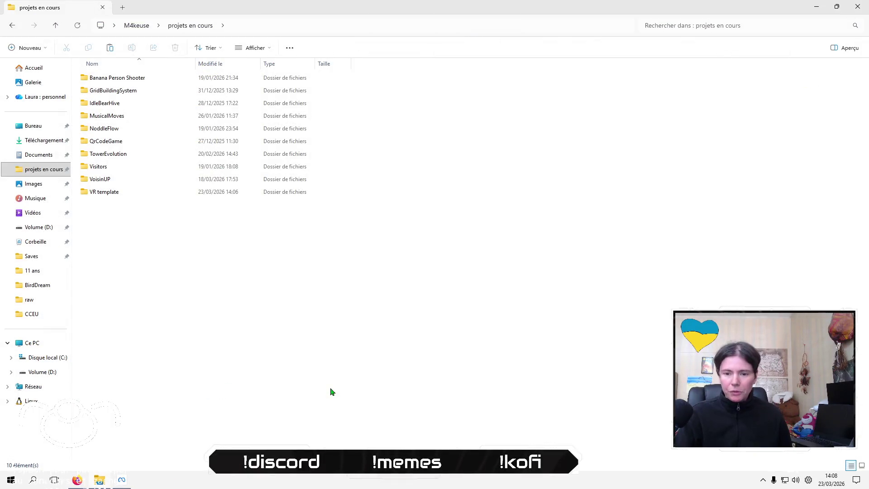
Launch Blender 5.0 from the Start menu's Graphisme app group.
{"action": "key", "text": "alt+Tab"}
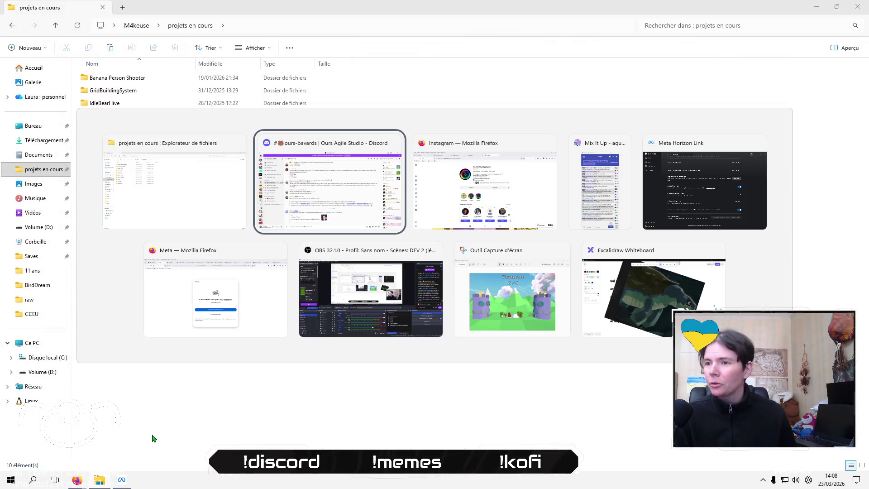
{"action": "key", "text": "alt+Tab"}
{"action": "key", "text": "alt+Tab"}
{"action": "key", "text": "alt+Tab"}
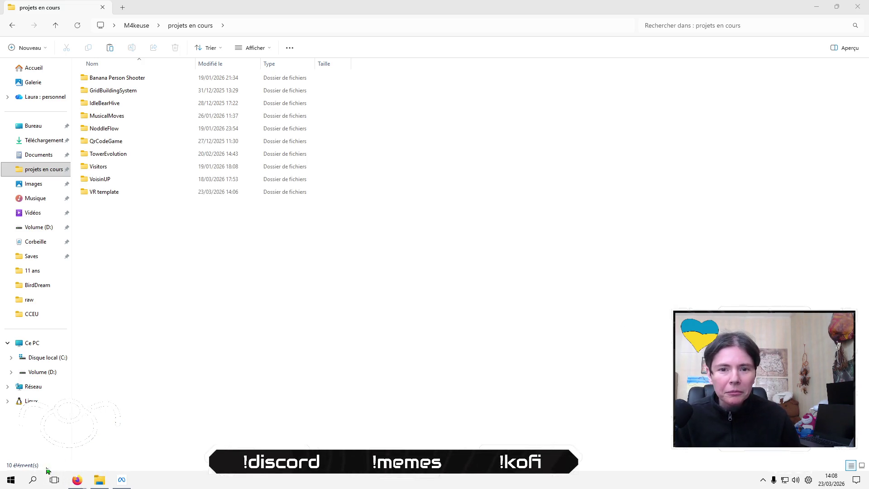
{"action": "left_click", "coordinate": [11, 481]}
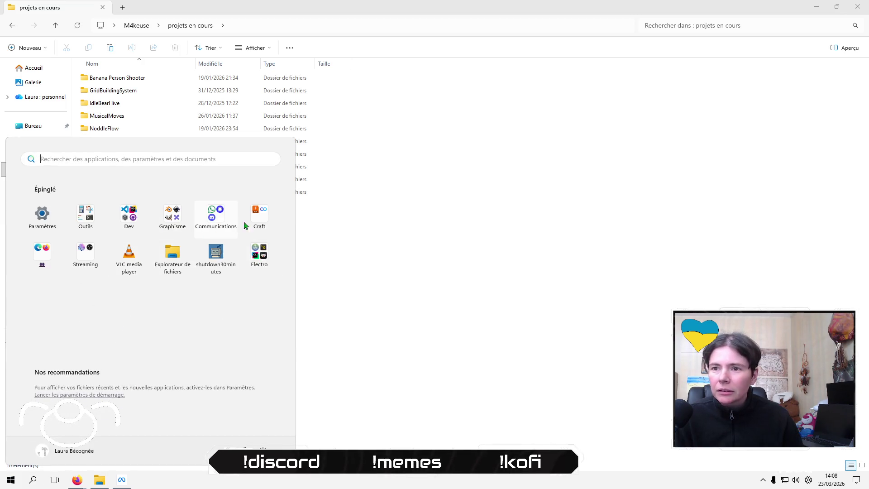
{"action": "left_click", "coordinate": [172, 216]}
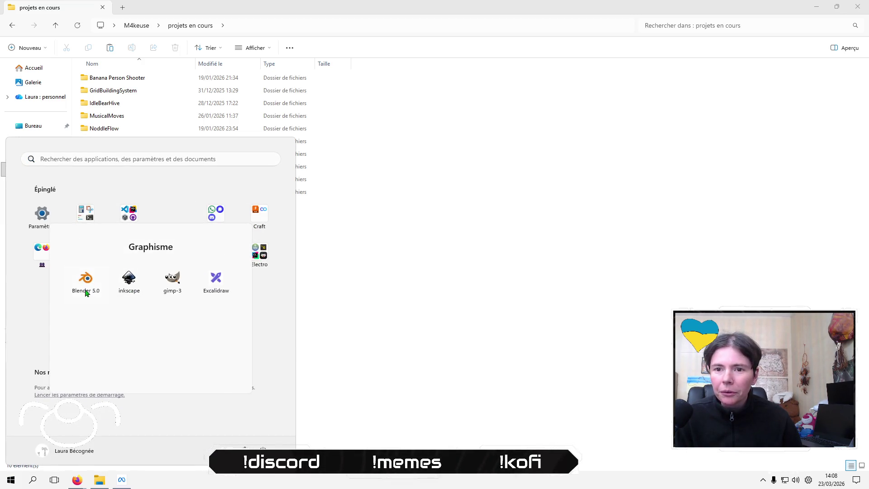
{"action": "left_click", "coordinate": [86, 292]}
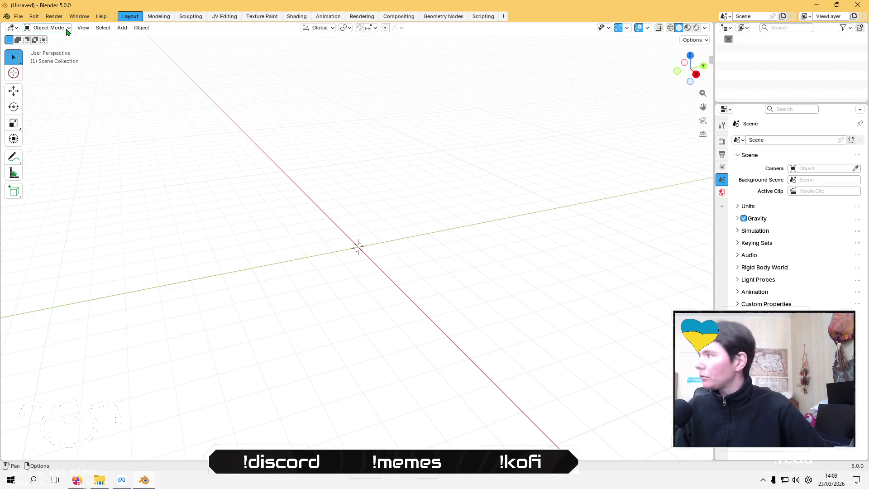
Add a cube from the Add > Mesh menu and select it in the viewport.
{"action": "left_click", "coordinate": [127, 29]}
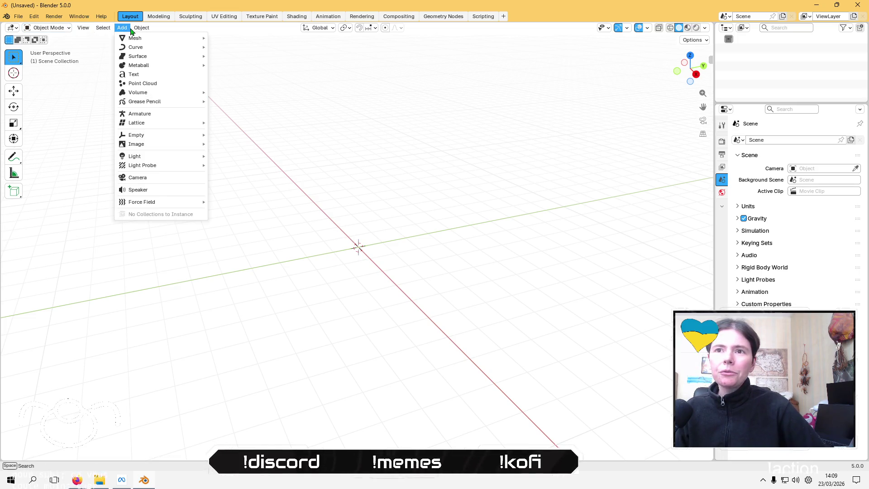
{"action": "mouse_move", "coordinate": [136, 38]}
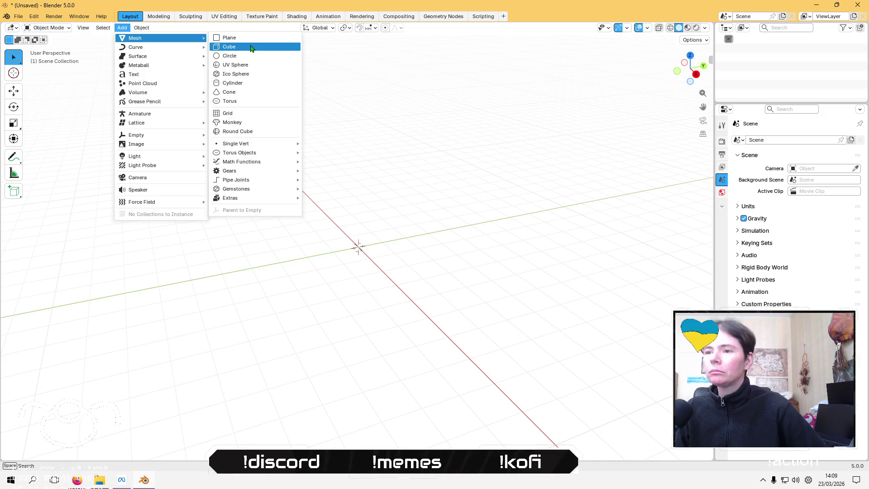
{"action": "left_click", "coordinate": [251, 48]}
{"action": "left_click", "coordinate": [122, 28]}
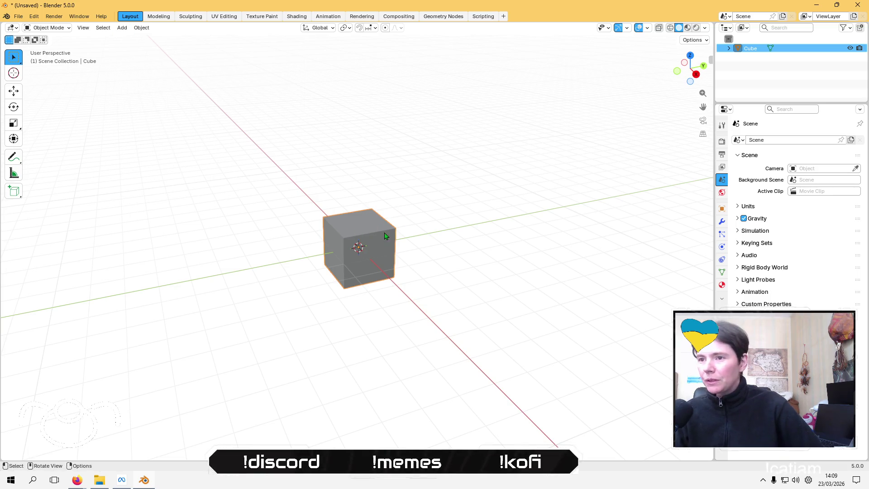
{"action": "left_click", "coordinate": [450, 204]}
{"action": "left_click", "coordinate": [353, 228]}
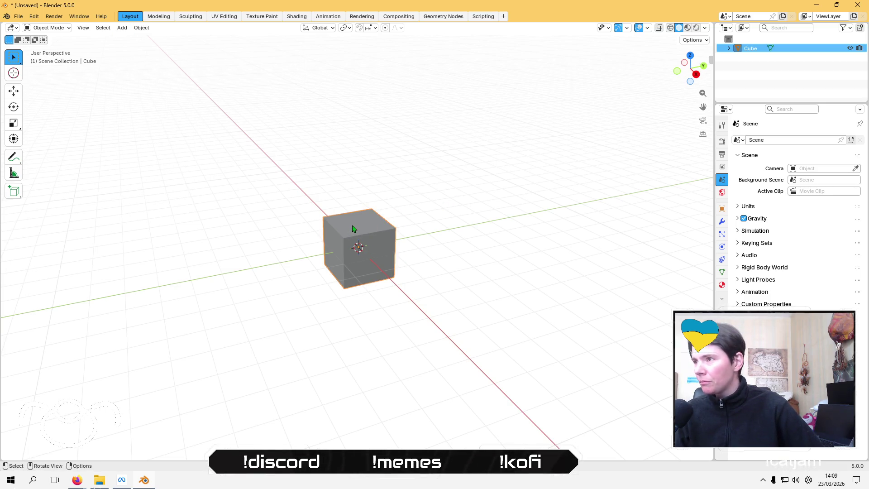
Switch the cube into Edit Mode and orbit around it.
{"action": "left_click", "coordinate": [48, 27]}
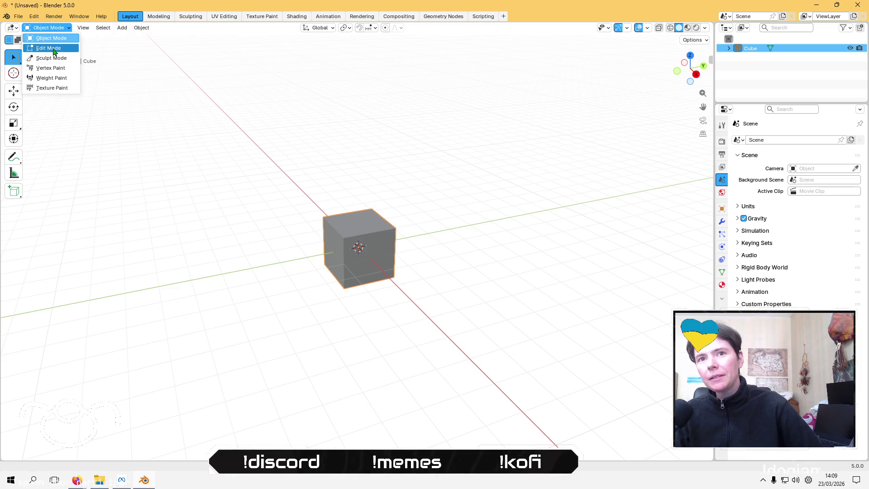
{"action": "left_click", "coordinate": [53, 45]}
{"action": "mouse_move", "coordinate": [200, 228]}
{"action": "middle_mouse_down"}
{"action": "mouse_move", "coordinate": [286, 221]}
{"action": "mouse_move", "coordinate": [285, 165]}
{"action": "mouse_move", "coordinate": [262, 247]}
{"action": "mouse_move", "coordinate": [32, 182]}
{"action": "middle_mouse_up"}
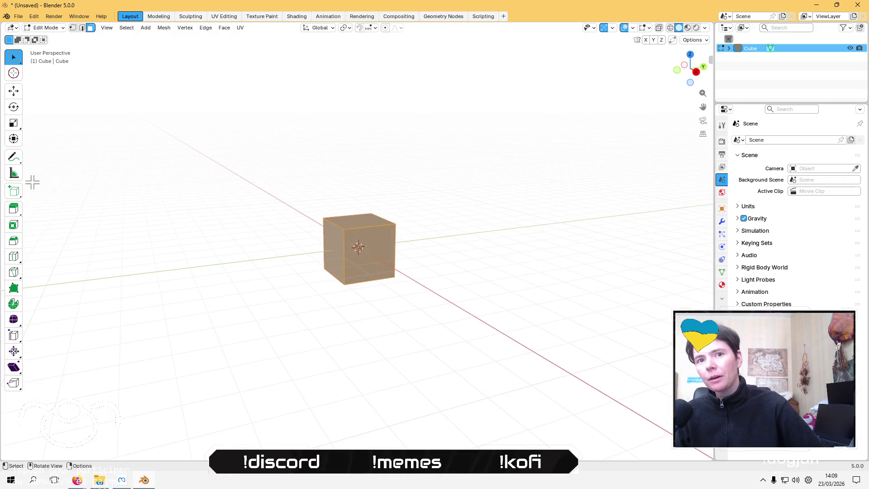
Extrude the cube's face outward with Extrude Region to stretch it into a long box.
{"action": "left_click", "coordinate": [15, 213]}
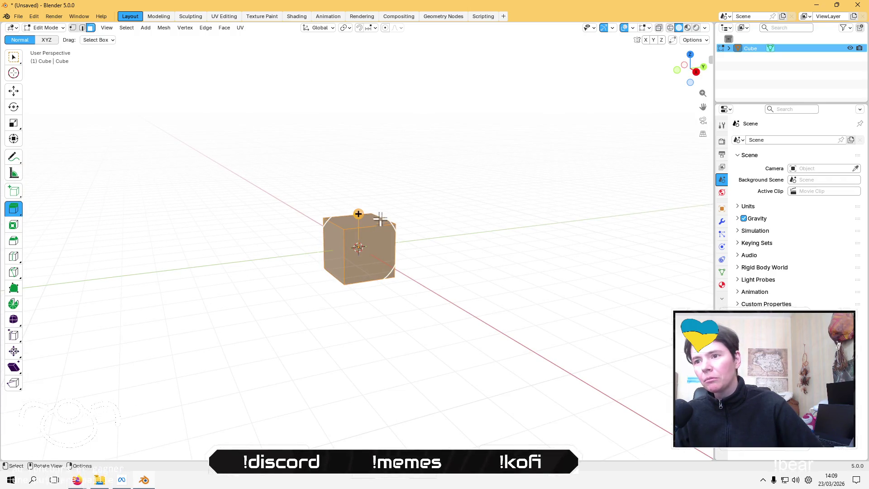
{"action": "mouse_move", "coordinate": [307, 306]}
{"action": "middle_mouse_down"}
{"action": "mouse_move", "coordinate": [353, 323]}
{"action": "mouse_move", "coordinate": [365, 229]}
{"action": "middle_mouse_up"}
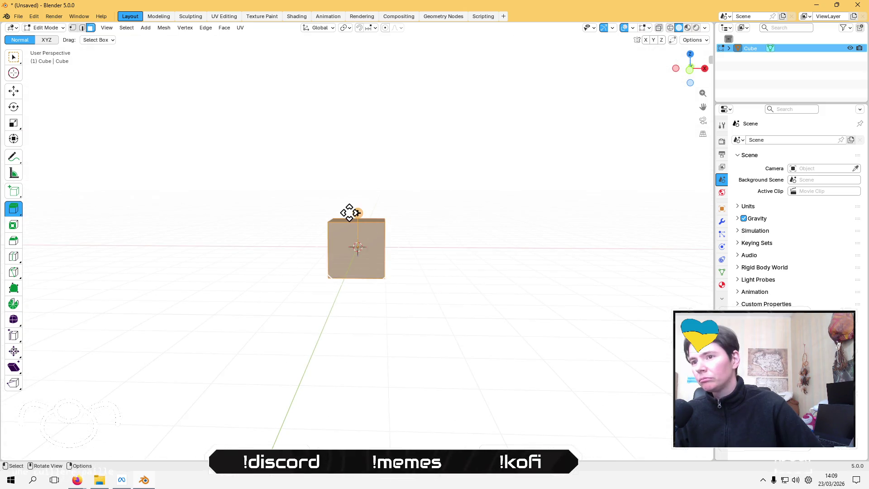
{"action": "key", "text": "alt+a"}
{"action": "key", "text": "a"}
{"action": "middle_click_drag", "start_coordinate": [388, 262], "coordinate": [382, 297]}
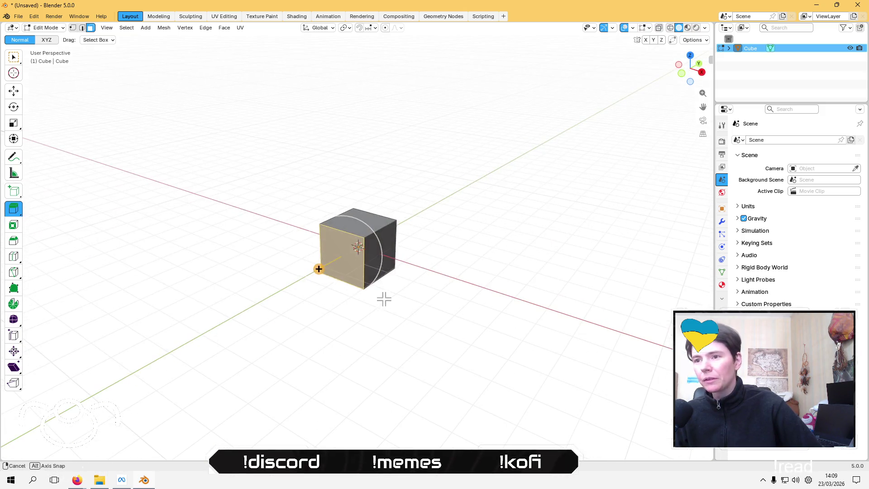
{"action": "left_click_drag", "start_coordinate": [322, 268], "coordinate": [245, 324]}
{"action": "key", "text": "alt+a"}
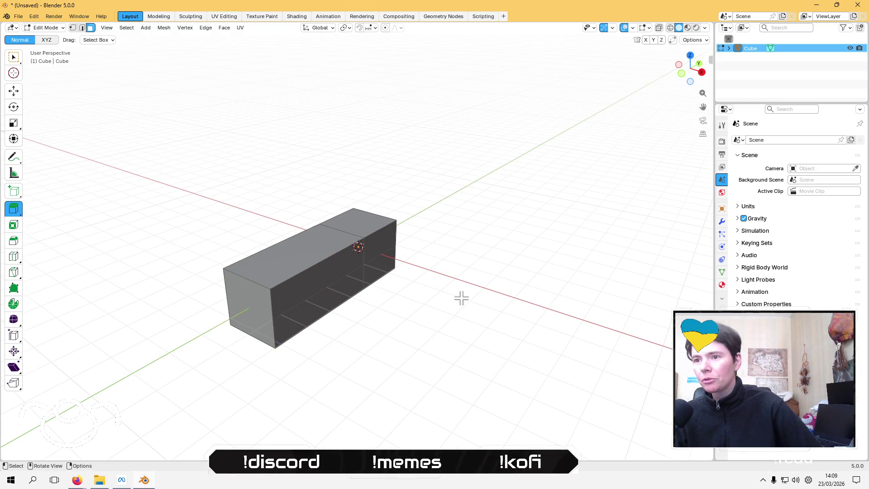
Extrude the opposite end face further so the box has three sections.
{"action": "mouse_move", "coordinate": [460, 296]}
{"action": "middle_mouse_down"}
{"action": "mouse_move", "coordinate": [416, 314]}
{"action": "mouse_move", "coordinate": [434, 245]}
{"action": "mouse_move", "coordinate": [407, 274]}
{"action": "mouse_move", "coordinate": [425, 305]}
{"action": "mouse_move", "coordinate": [382, 328]}
{"action": "mouse_move", "coordinate": [372, 252]}
{"action": "middle_mouse_up"}
{"action": "left_click", "coordinate": [372, 251]}
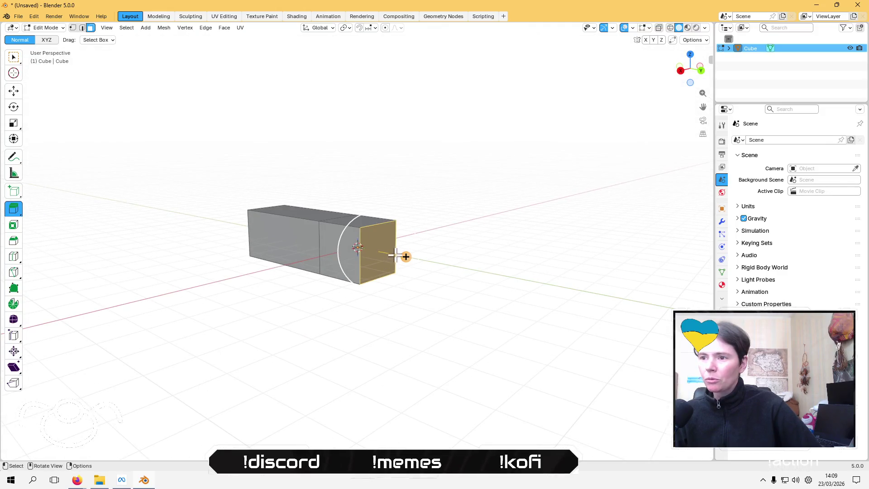
{"action": "left_click_drag", "start_coordinate": [397, 256], "coordinate": [513, 286]}
{"action": "left_click", "coordinate": [514, 286]}
{"action": "key", "text": "alt+a"}
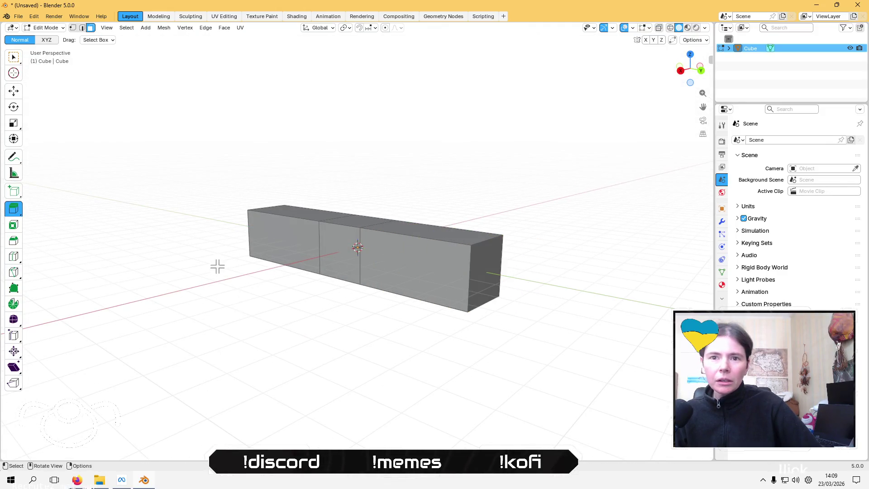
{"action": "middle_click_drag", "start_coordinate": [217, 266], "coordinate": [279, 268]}
{"action": "left_click", "coordinate": [14, 123]}
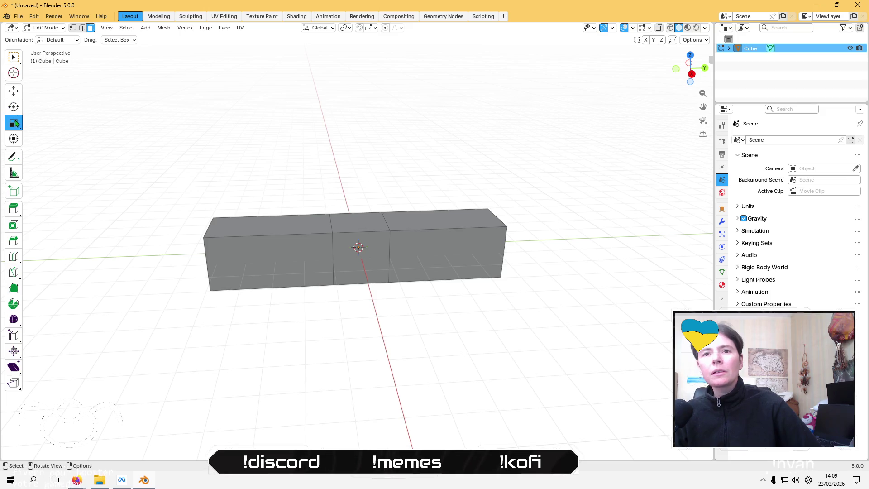
{"action": "left_click", "coordinate": [15, 60]}
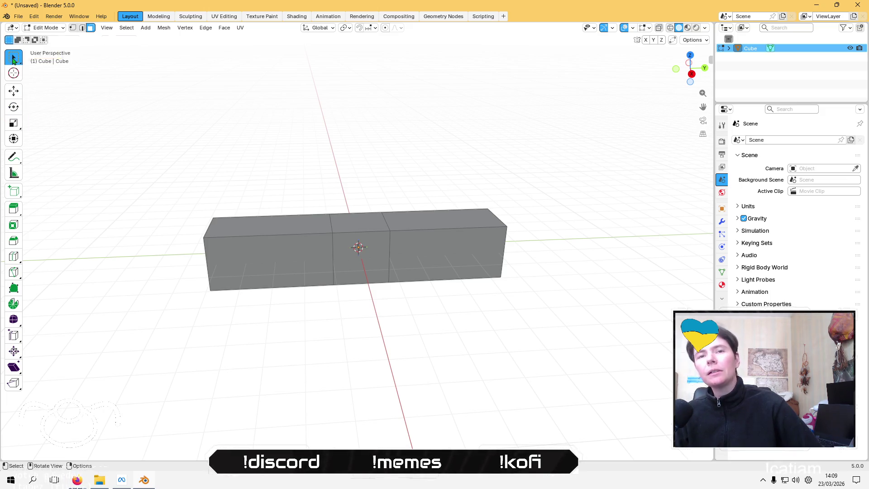
Switch to the Tweak selection tool in Vertex select and orbit to look down on the box.
{"action": "left_click", "coordinate": [14, 63]}
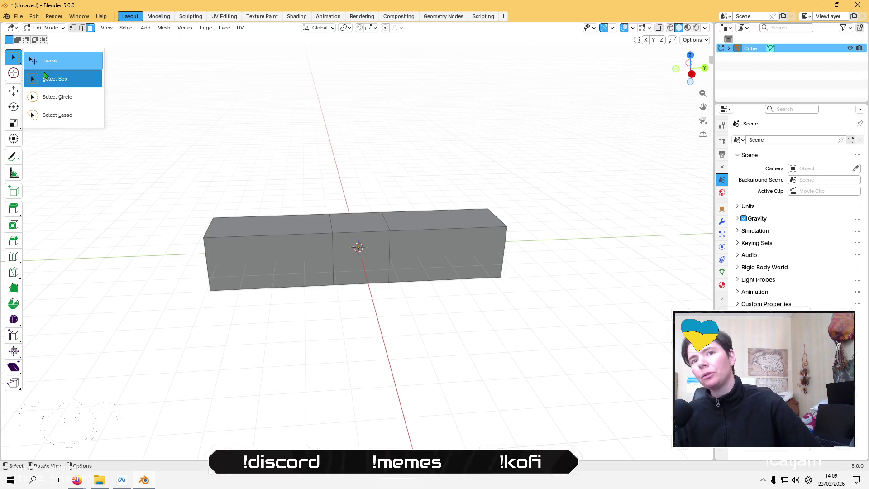
{"action": "left_click", "coordinate": [66, 60]}
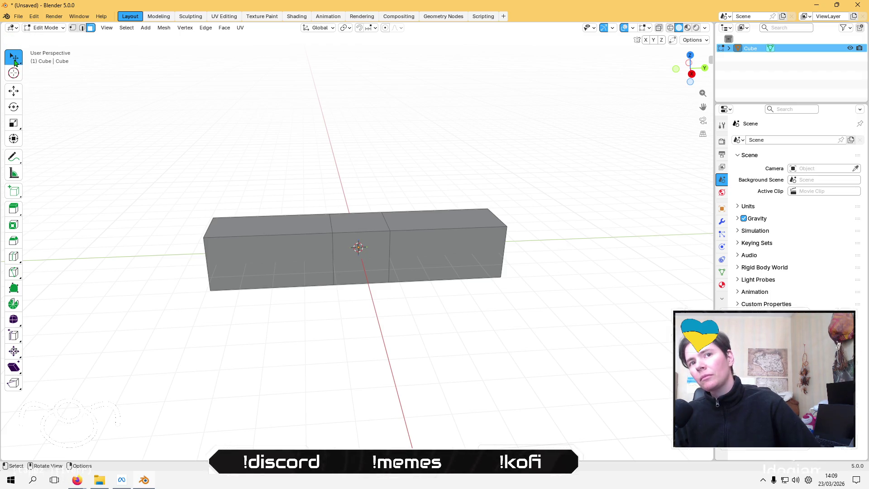
{"action": "left_click", "coordinate": [74, 29]}
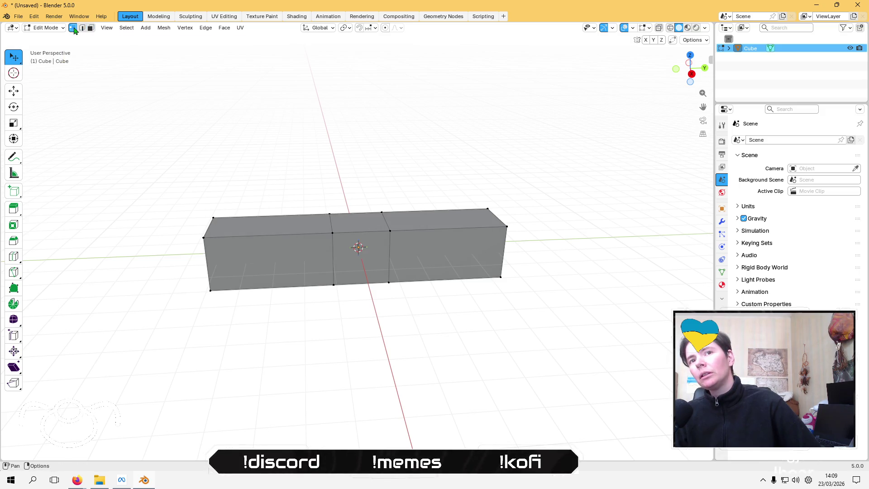
{"action": "mouse_move", "coordinate": [140, 158]}
{"action": "middle_mouse_down"}
{"action": "mouse_move", "coordinate": [164, 145]}
{"action": "mouse_move", "coordinate": [137, 195]}
{"action": "middle_mouse_up"}
{"action": "scroll", "coordinate": [163, 155], "scroll_direction": "up", "scroll_amount": 3}
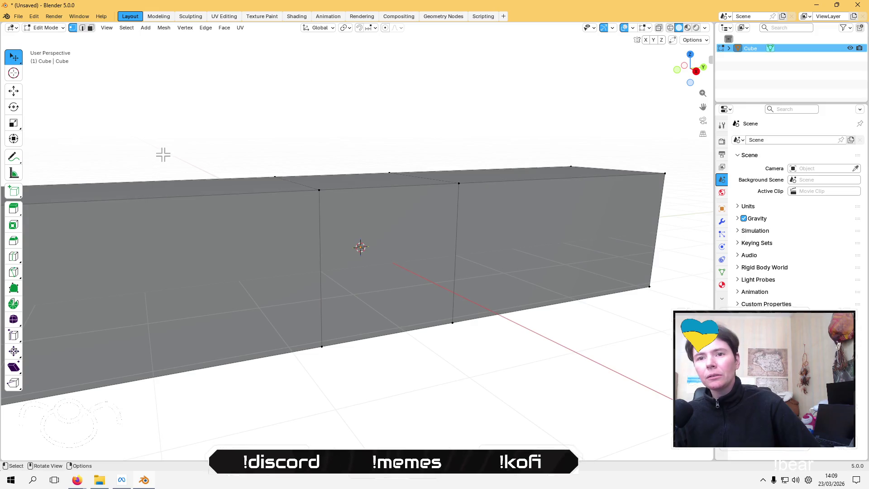
{"action": "scroll", "coordinate": [186, 149], "scroll_direction": "up", "scroll_amount": 2}
{"action": "scroll", "coordinate": [354, 174], "scroll_direction": "up", "scroll_amount": 2}
{"action": "middle_click_drag", "start_coordinate": [330, 178], "coordinate": [282, 163]}
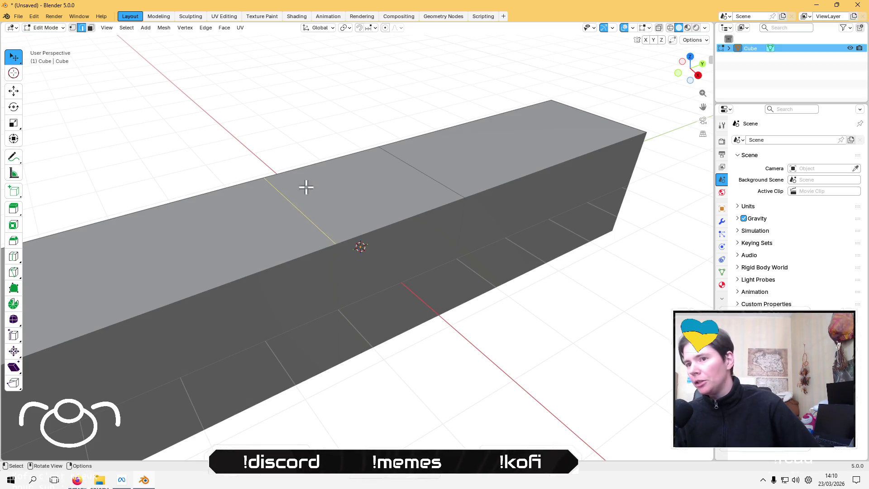
Select a single top vertex of the middle section and pull it upward into a peak.
{"action": "left_click", "coordinate": [90, 28]}
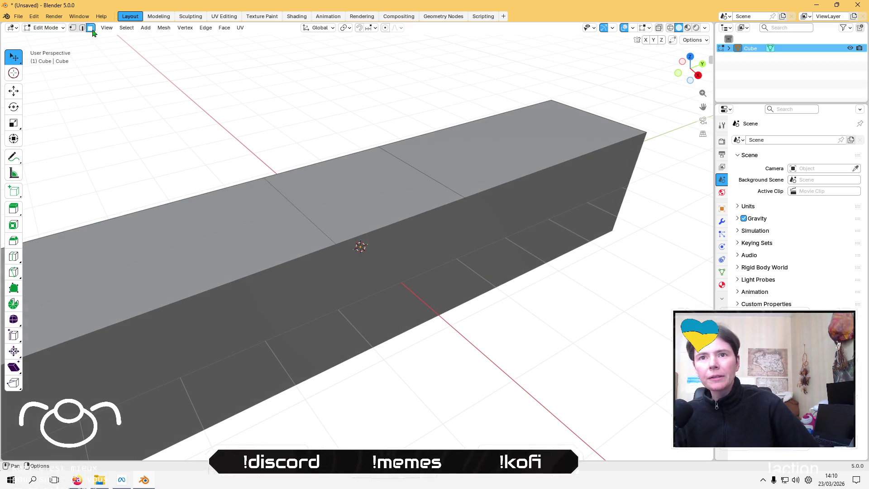
{"action": "left_click", "coordinate": [370, 187]}
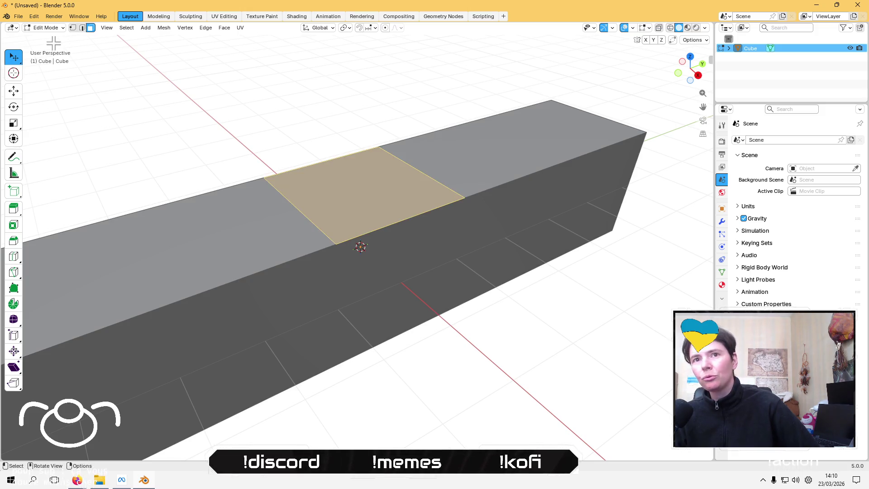
{"action": "left_click", "coordinate": [72, 27]}
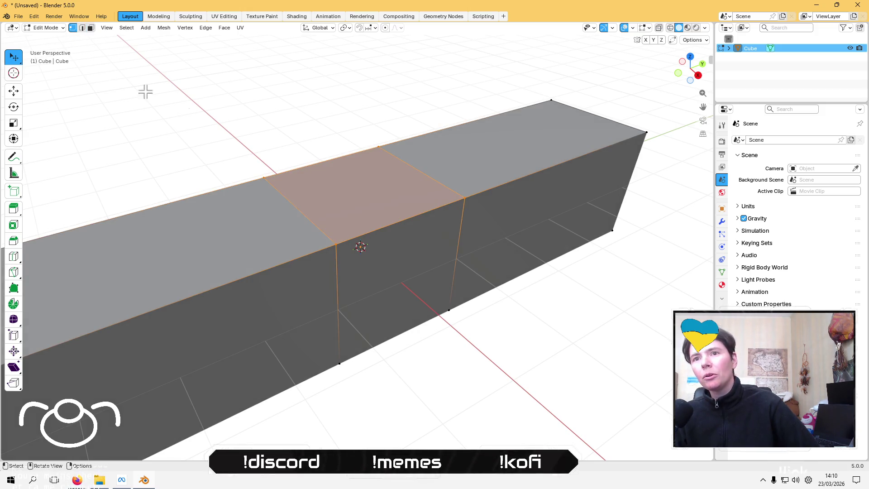
{"action": "left_click", "coordinate": [268, 172]}
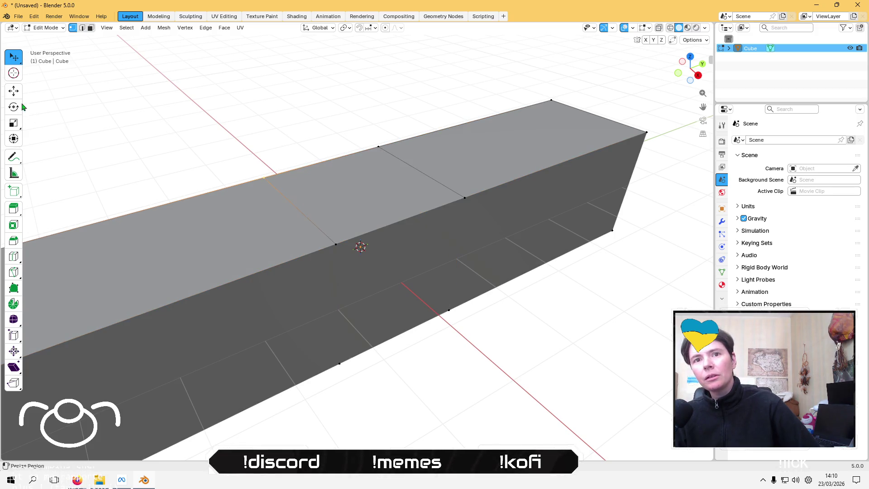
{"action": "left_click", "coordinate": [14, 90]}
{"action": "left_click_drag", "start_coordinate": [279, 155], "coordinate": [279, 63]}
Raise the top edge of the mesh about 1.2 m upward.
{"action": "left_click", "coordinate": [82, 27]}
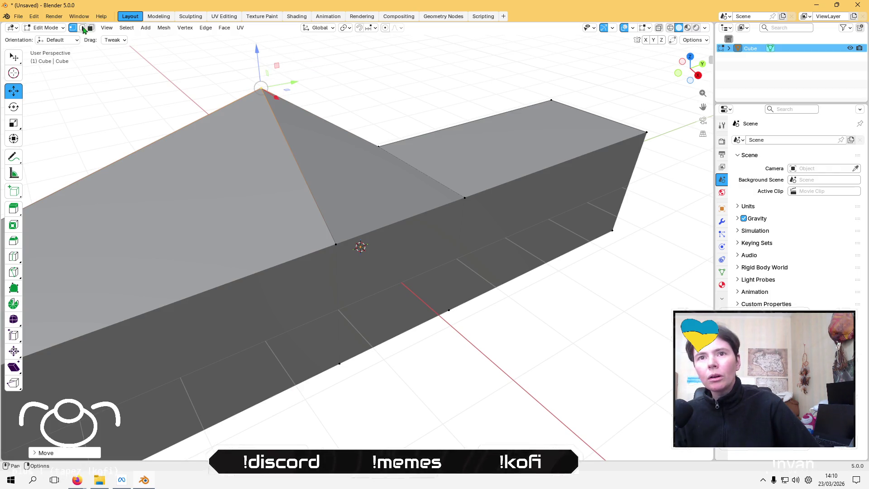
{"action": "left_click", "coordinate": [418, 169]}
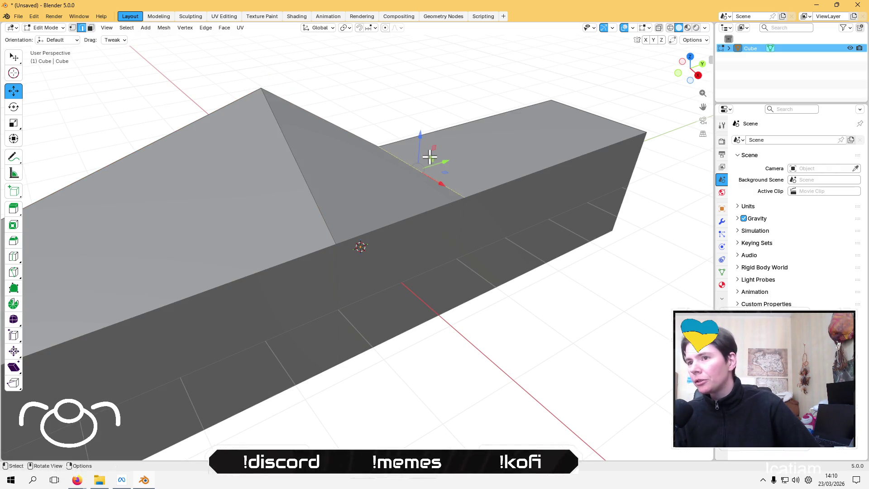
{"action": "left_click_drag", "start_coordinate": [421, 139], "coordinate": [428, 55]}
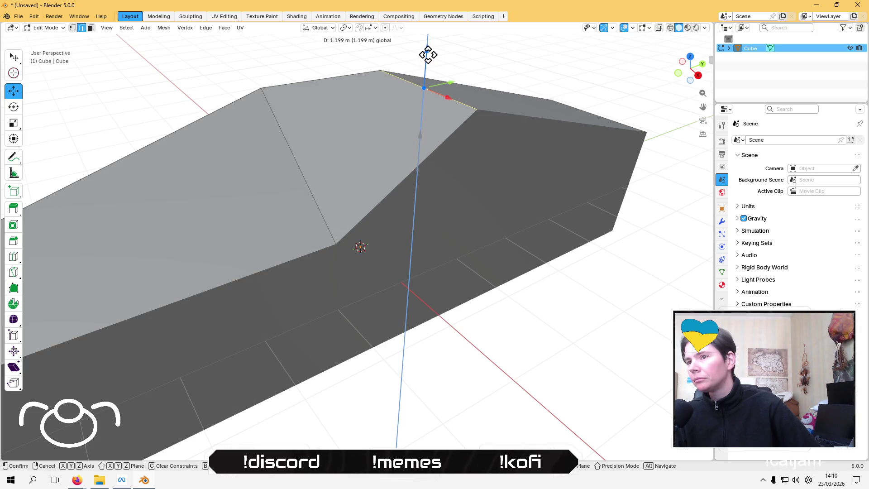
{"action": "left_click", "coordinate": [428, 54]}
Push one side face of the mesh outward along X and inspect it from below.
{"action": "left_click", "coordinate": [90, 27]}
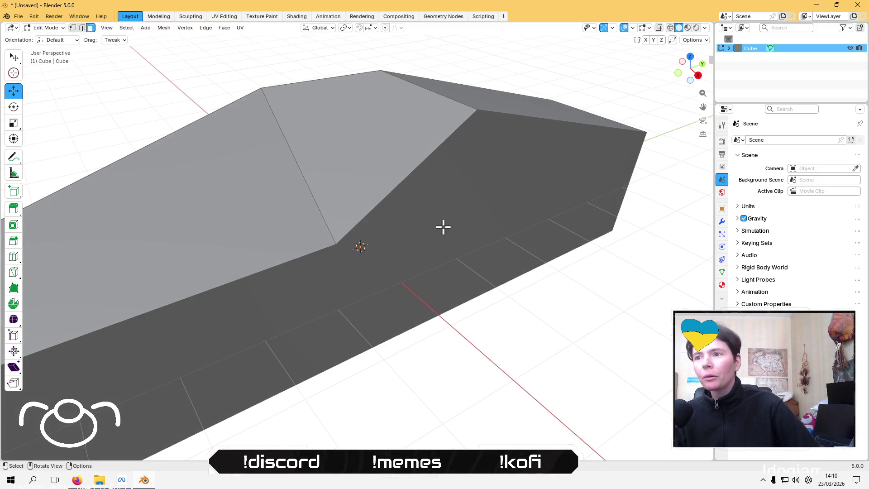
{"action": "left_click", "coordinate": [428, 234]}
{"action": "left_click_drag", "start_coordinate": [428, 284], "coordinate": [516, 379]}
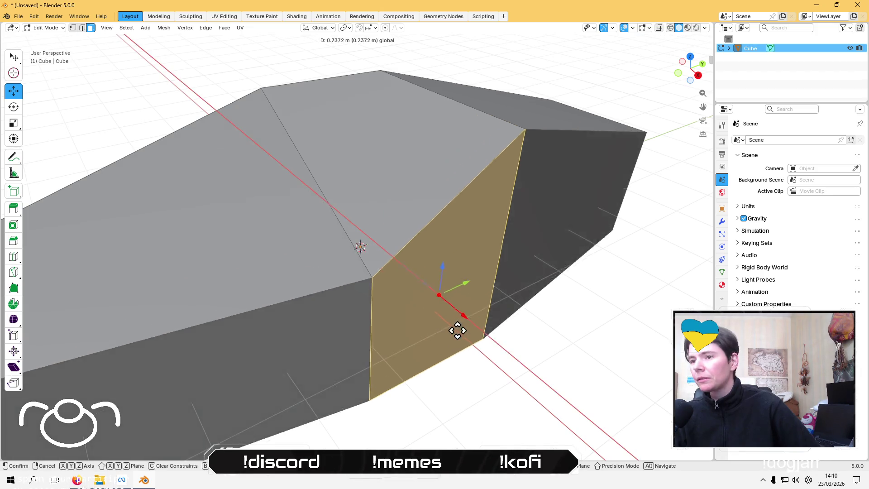
{"action": "scroll", "coordinate": [336, 252], "scroll_direction": "up", "scroll_amount": 3}
{"action": "scroll", "coordinate": [335, 253], "scroll_direction": "down", "scroll_amount": 5}
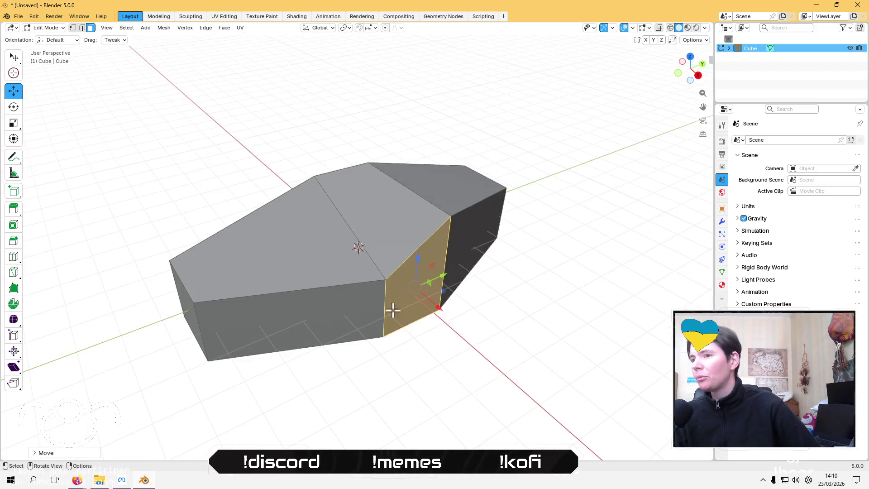
{"action": "mouse_move", "coordinate": [393, 310]}
{"action": "middle_mouse_down"}
{"action": "mouse_move", "coordinate": [442, 287]}
{"action": "mouse_move", "coordinate": [415, 295]}
{"action": "middle_mouse_up"}
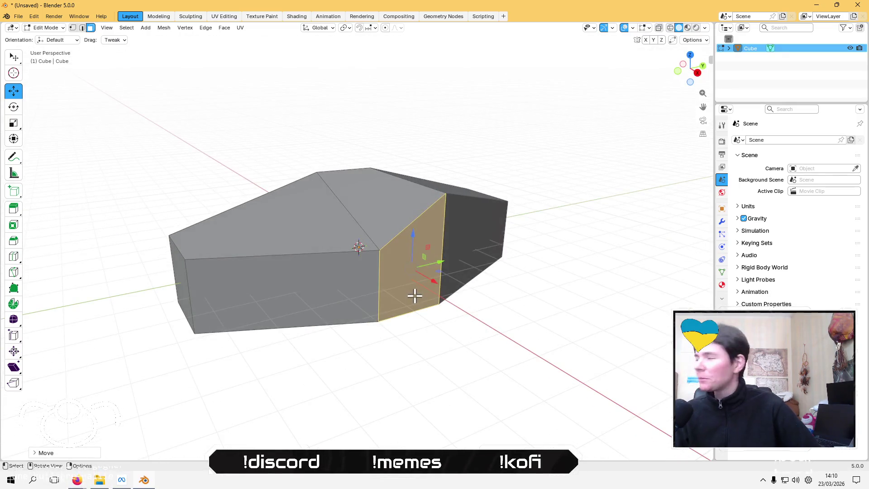
{"action": "left_click", "coordinate": [273, 117]}
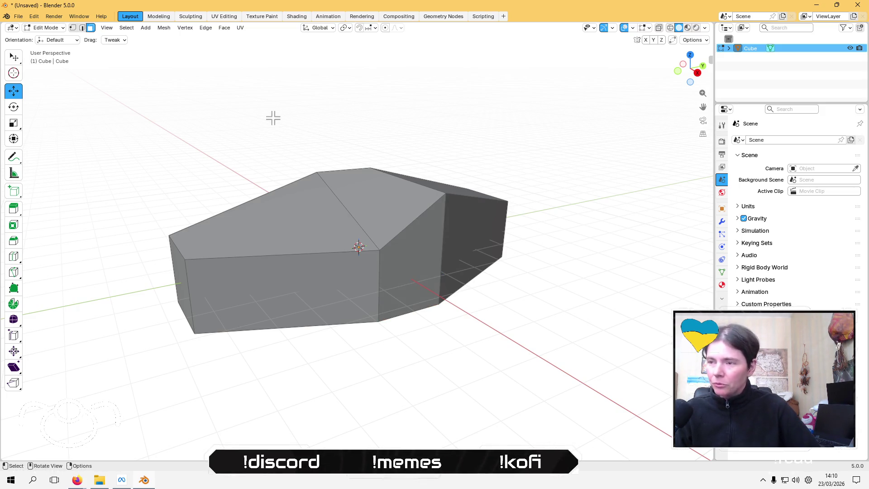
Orbit to view the mesh from above, then minimize Blender to reach the project folders.
{"action": "middle_click_drag", "start_coordinate": [468, 165], "coordinate": [503, 181]}
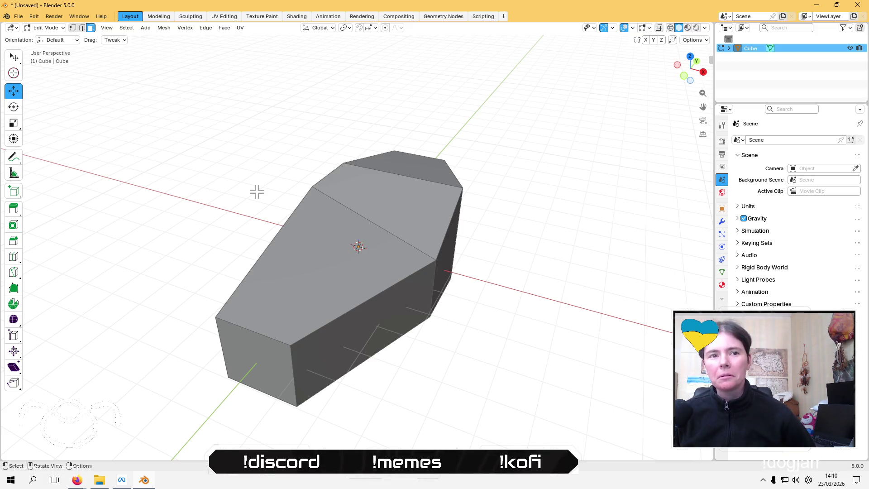
{"action": "middle_click_drag", "start_coordinate": [420, 186], "coordinate": [737, 4]}
{"action": "left_click", "coordinate": [815, 5]}
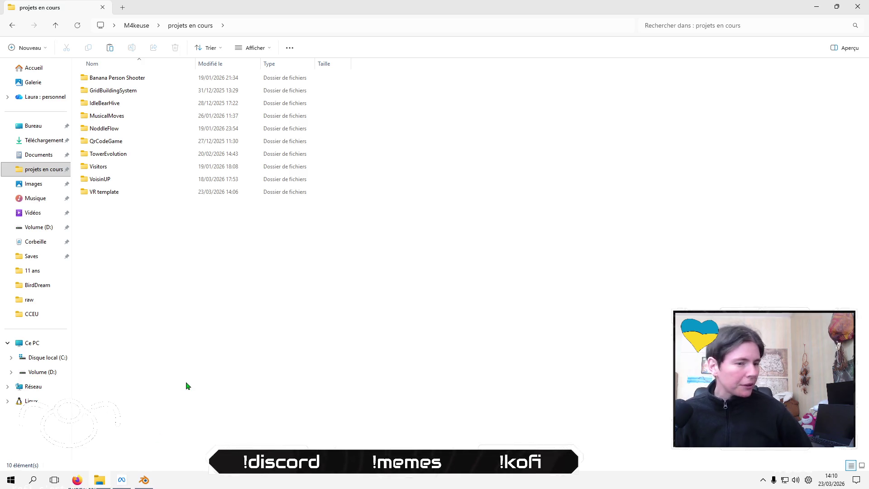
Start renaming VR template, then switch to the Instagram Firefox window with a new blank tab.
{"action": "left_click", "coordinate": [136, 196]}
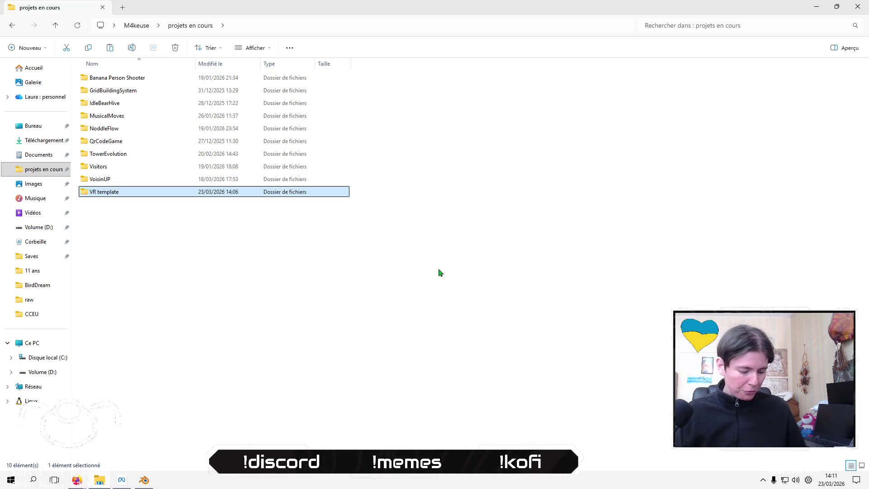
{"action": "key", "text": "F2"}
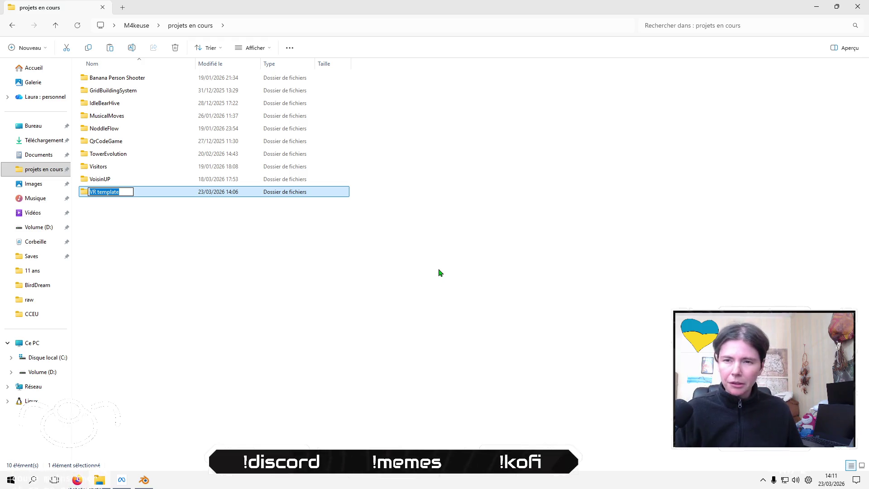
{"action": "key", "text": "alt+Tab"}
{"action": "key", "text": "Tab"}
{"action": "key", "text": "Tab"}
{"action": "key", "text": "Tab"}
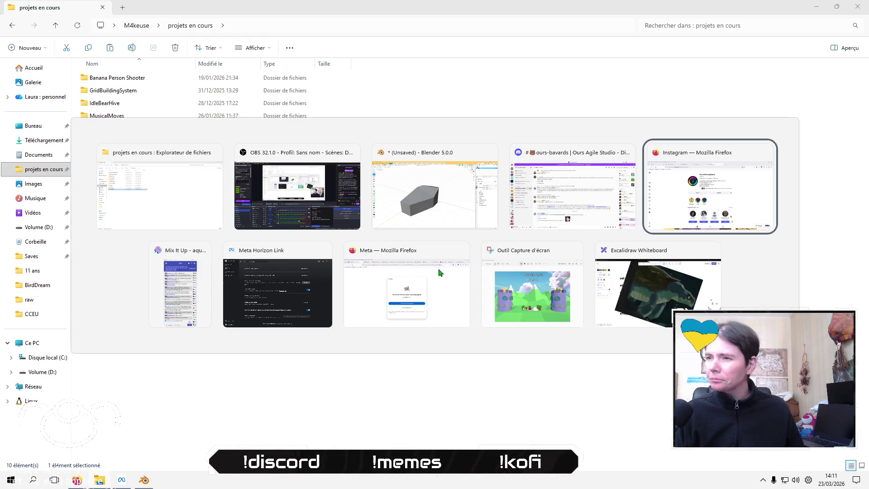
{"action": "key", "text": "Tab"}
{"action": "key", "text": "shift+Tab"}
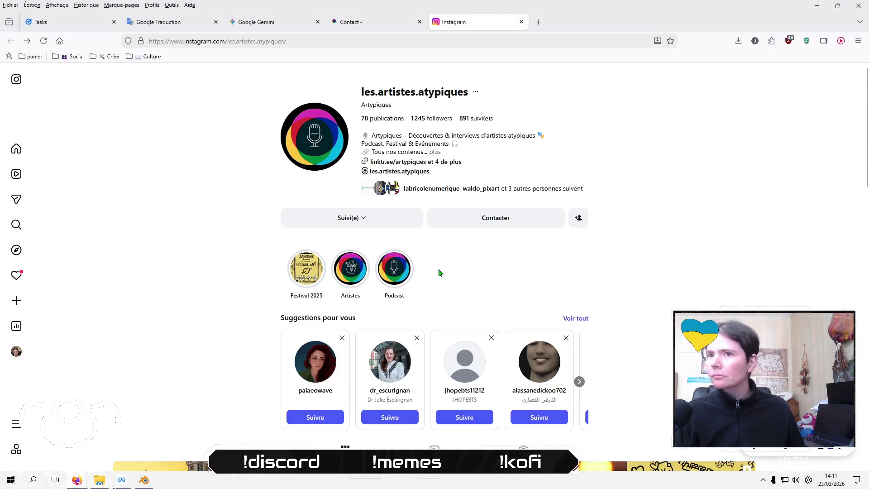
{"action": "left_click", "coordinate": [538, 22]}
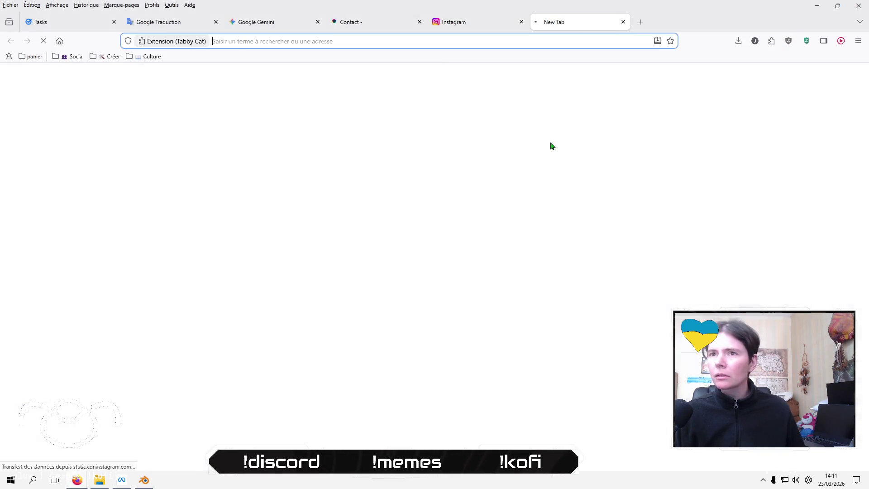
{"action": "type", "text": "kamor"}
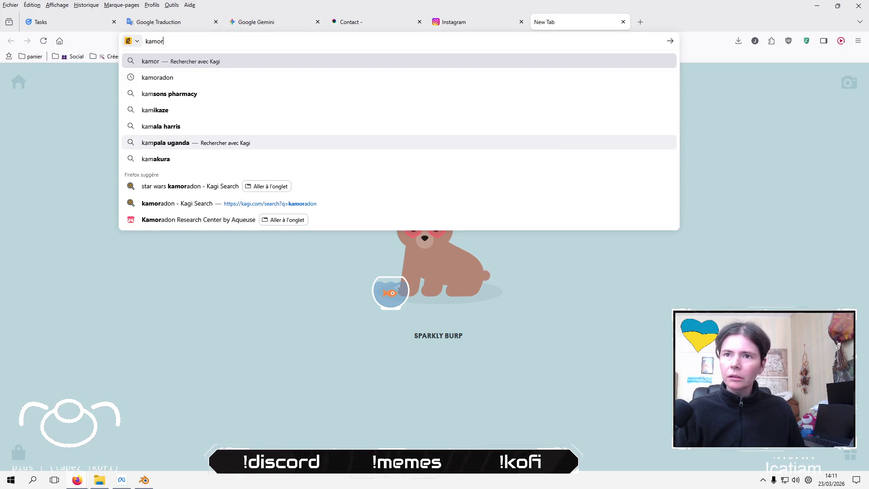
Jump to the Kamoradon Research Center itch.io tab, then return to the projets en cours folder.
{"action": "key", "text": "Up"}
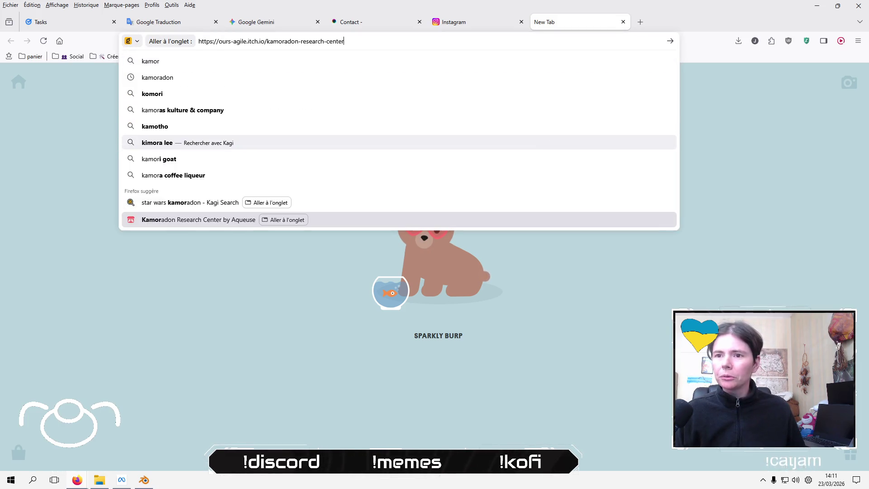
{"action": "key", "text": "Return"}
{"action": "key", "text": "alt+Tab"}
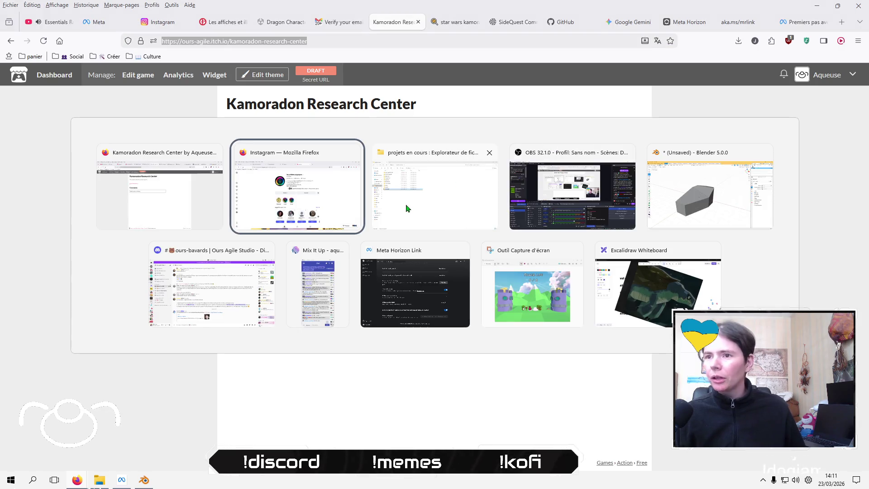
{"action": "key", "text": "alt+Tab"}
{"action": "left_click", "coordinate": [406, 208]}
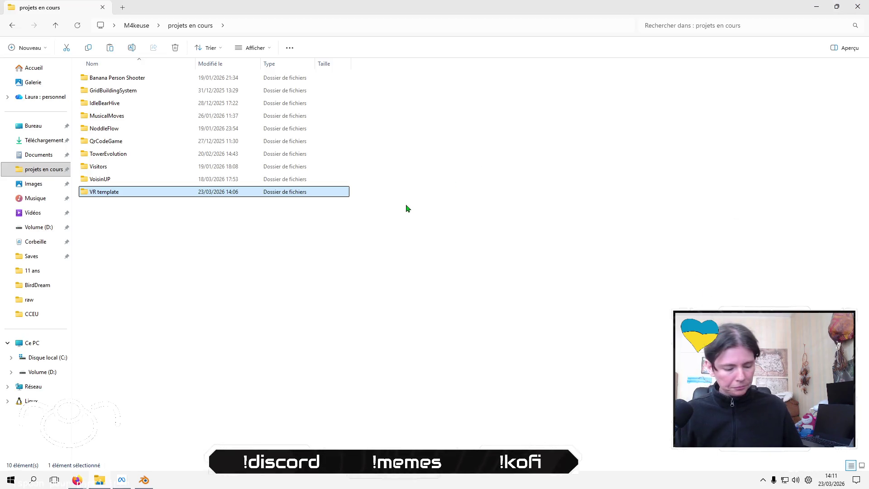
Rename VR template to Kamoradon Research Center, open the folder, and show the tray icons.
{"action": "key", "text": "F2"}
{"action": "type", "text": "Ka"}
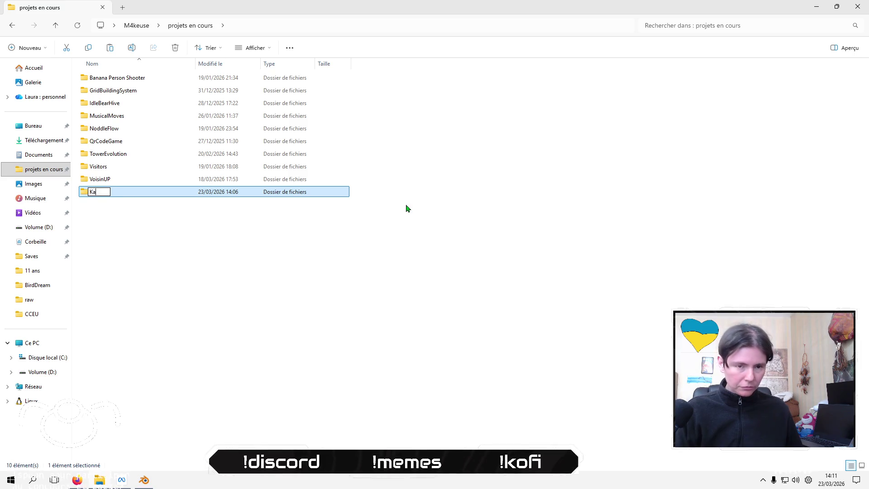
{"action": "type", "text": "n Rese"}
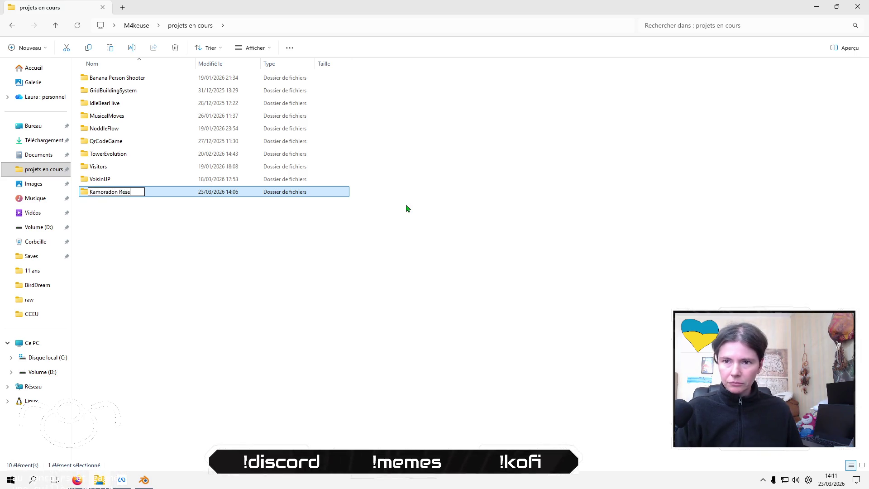
{"action": "type", "text": "arch Cente"}
{"action": "type", "text": "r"}
{"action": "key", "text": "Return"}
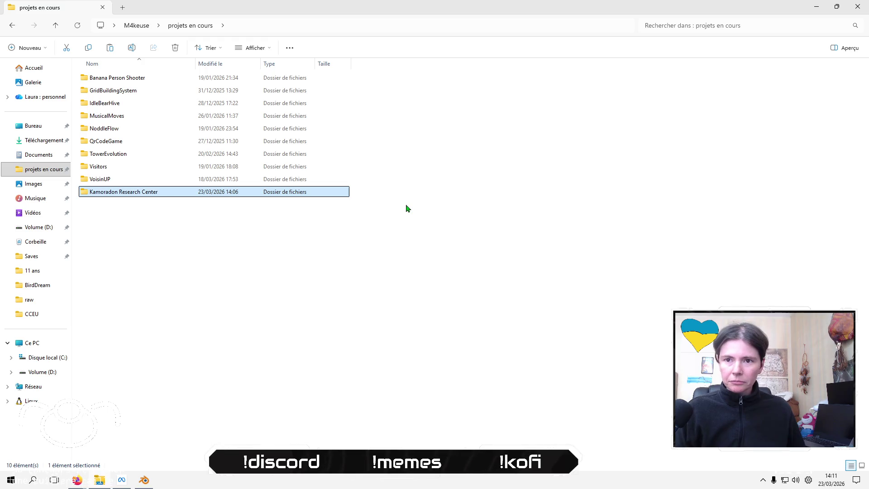
{"action": "key", "text": "Return"}
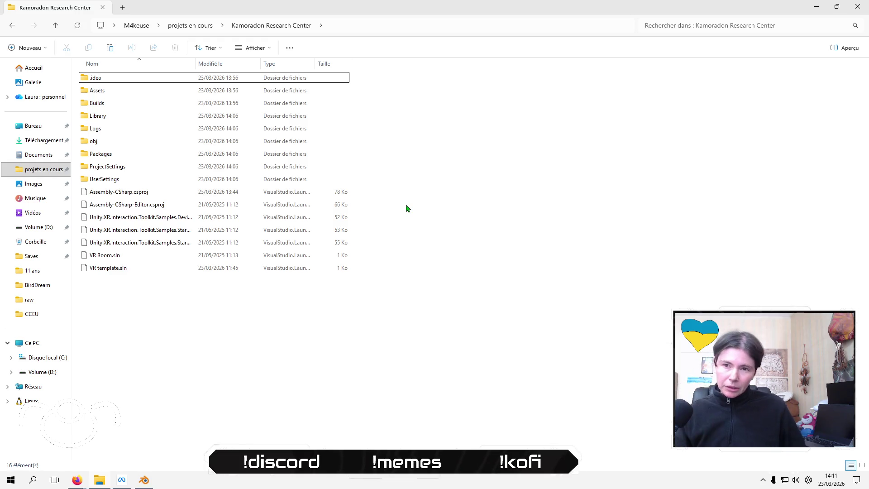
{"action": "left_click", "coordinate": [763, 480]}
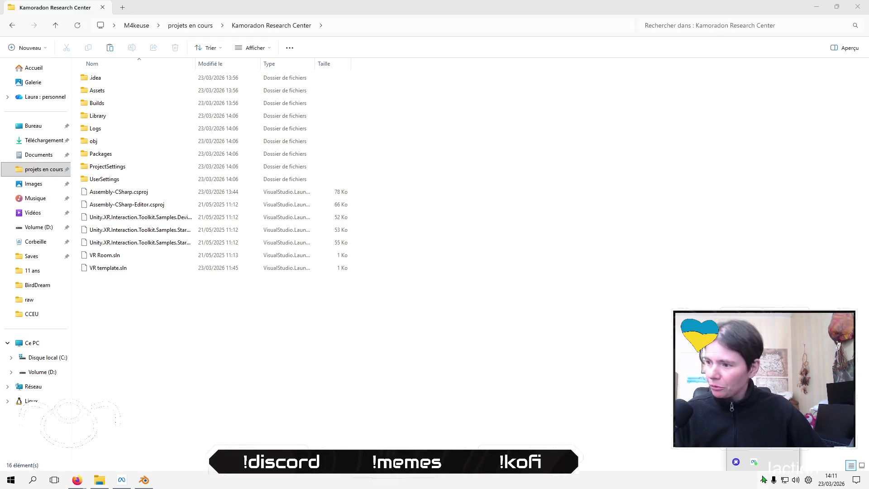
Remove the stale KamoradonResearchCenter, VR template and missing handshake projects from Unity Hub's list.
{"action": "left_click", "coordinate": [774, 461]}
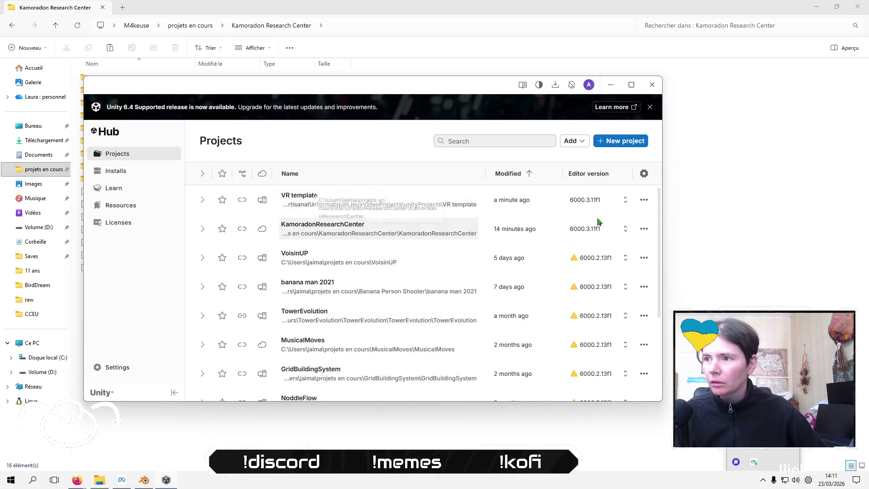
{"action": "left_click", "coordinate": [644, 228]}
{"action": "left_click", "coordinate": [599, 336]}
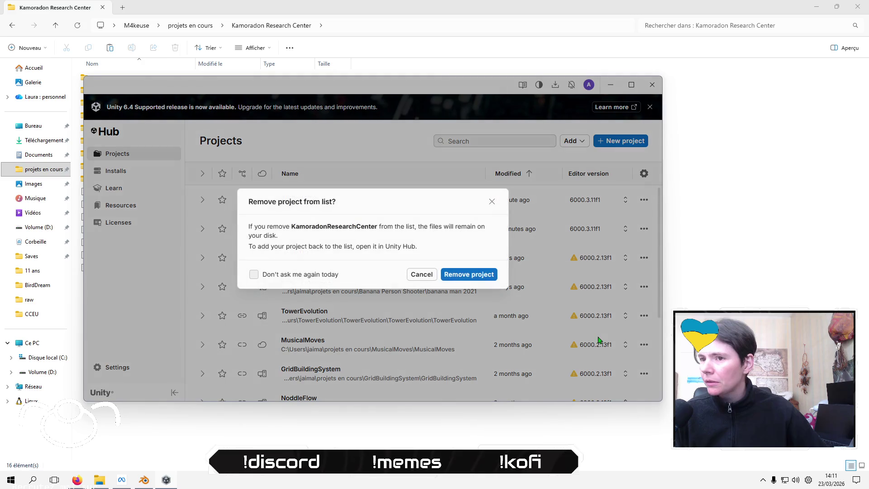
{"action": "left_click", "coordinate": [467, 274]}
{"action": "left_click", "coordinate": [643, 199]}
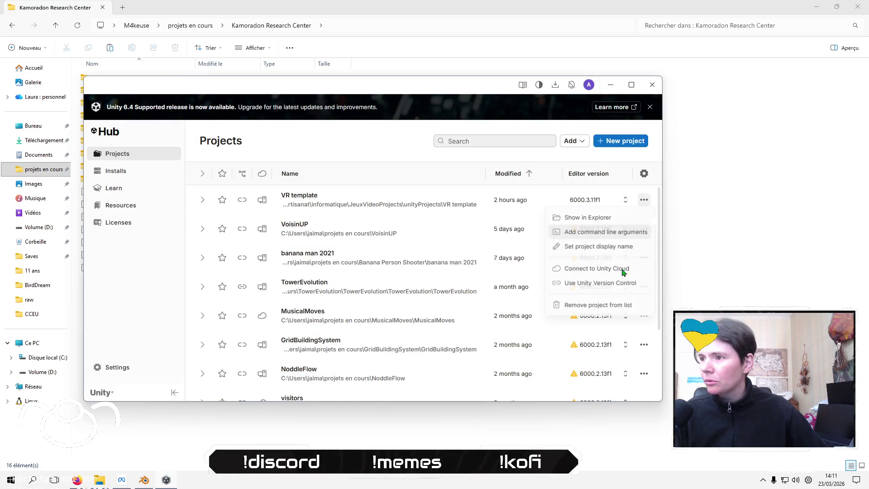
{"action": "left_click", "coordinate": [597, 305]}
{"action": "left_click", "coordinate": [469, 270]}
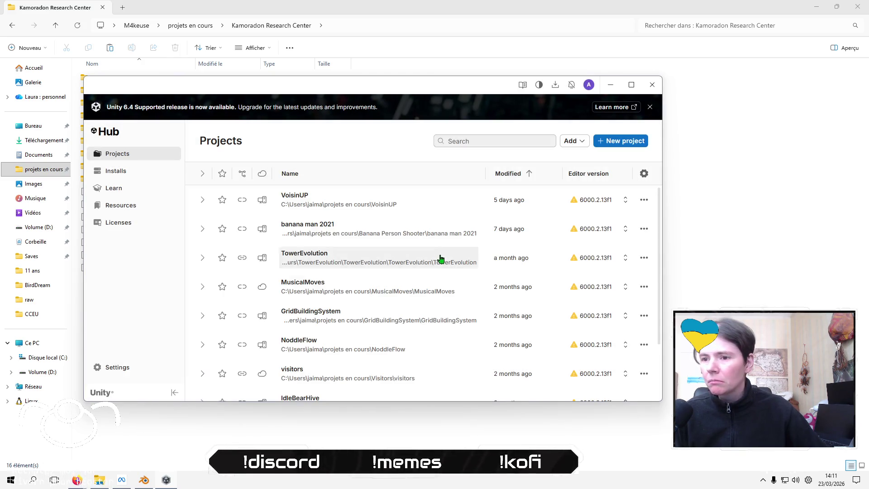
{"action": "scroll", "coordinate": [440, 258], "scroll_direction": "down", "scroll_amount": 2}
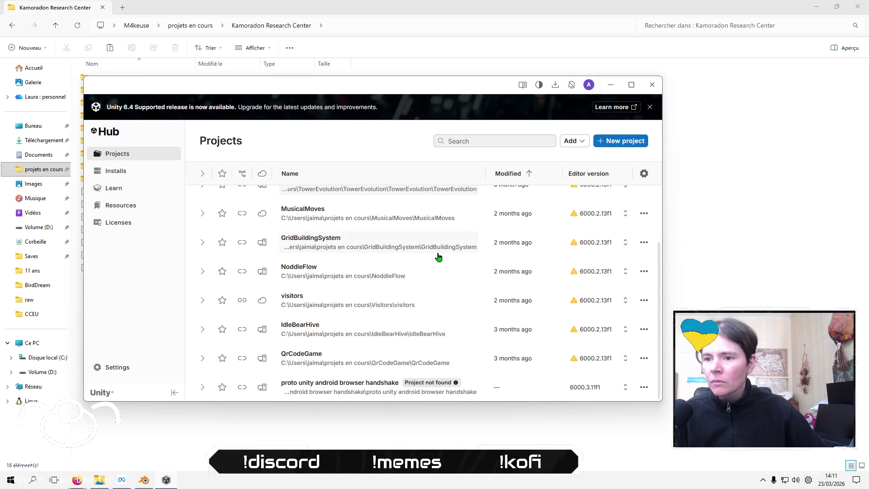
{"action": "left_click", "coordinate": [642, 394]}
{"action": "left_click", "coordinate": [582, 382]}
{"action": "left_click", "coordinate": [469, 274]}
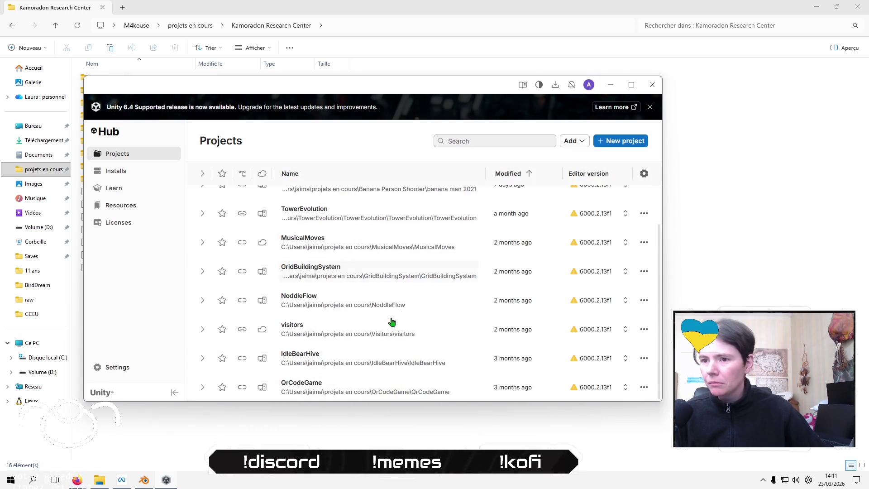
{"action": "scroll", "coordinate": [387, 325], "scroll_direction": "up", "scroll_amount": 2}
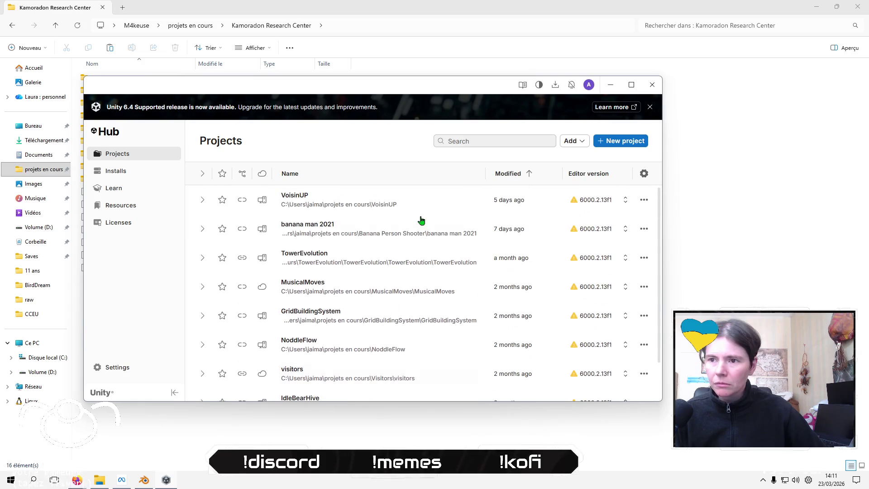
Add the Kamoradon Research Center folder from disk as a project and launch it.
{"action": "left_click", "coordinate": [576, 141]}
{"action": "left_click", "coordinate": [584, 160]}
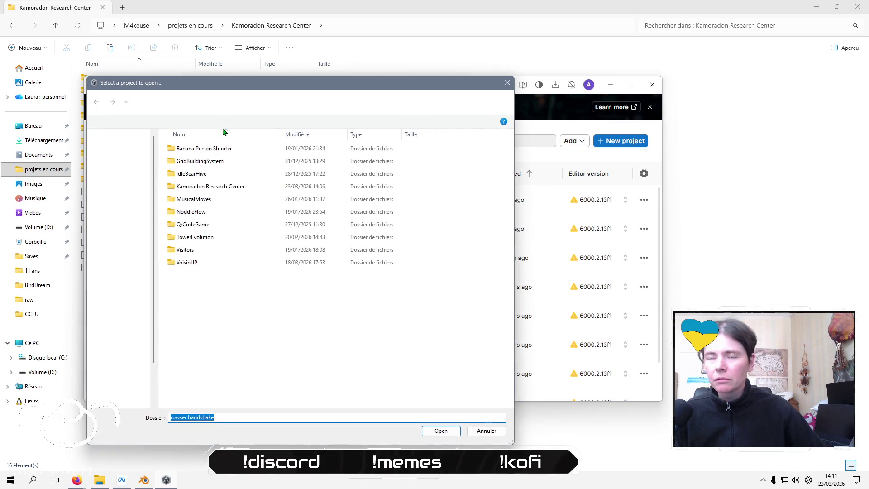
{"action": "left_click", "coordinate": [224, 187]}
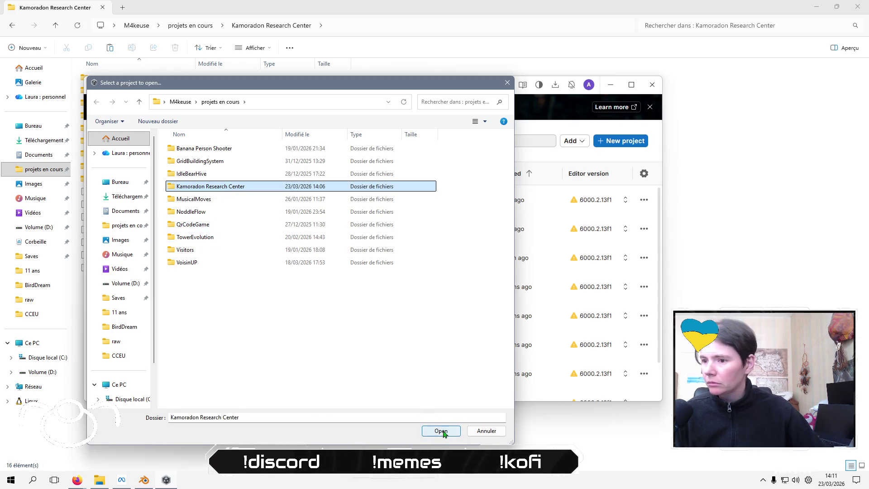
{"action": "left_click", "coordinate": [441, 430]}
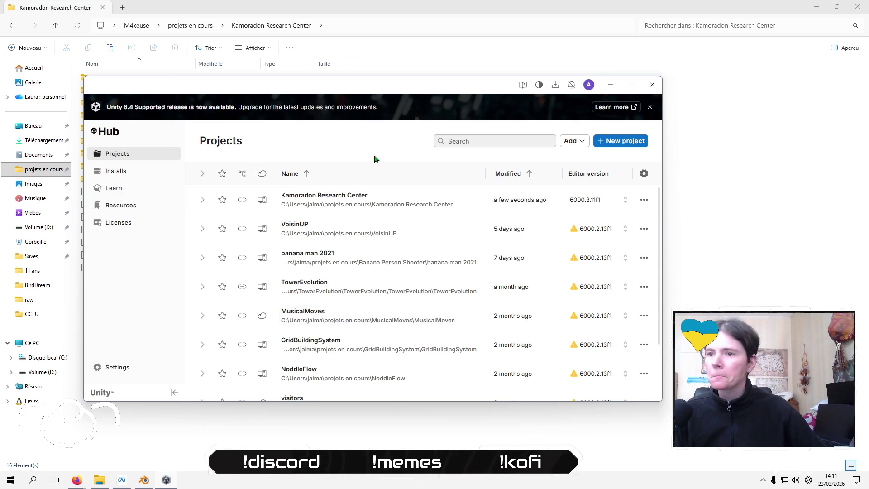
{"action": "left_click", "coordinate": [404, 200]}
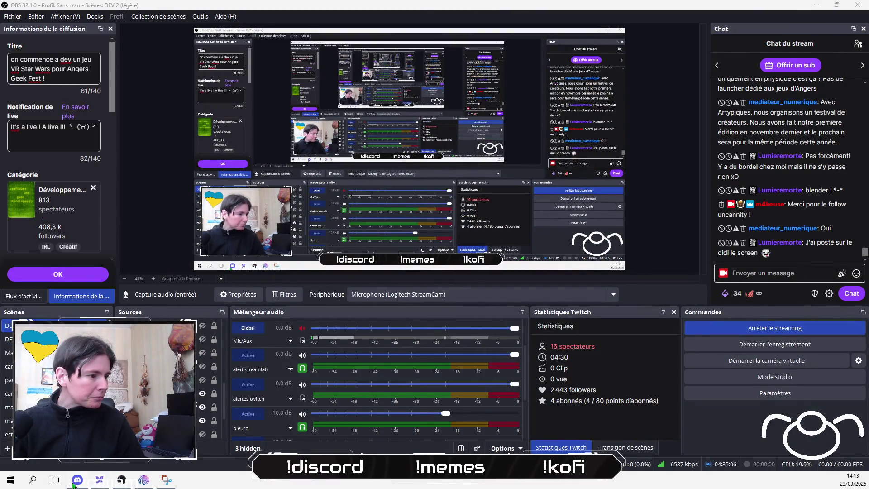
Switch to Discord and enlarge the shared classroom image in the ours-bavards channel.
{"action": "key", "text": "alt+Tab"}
{"action": "left_click", "coordinate": [316, 375]}
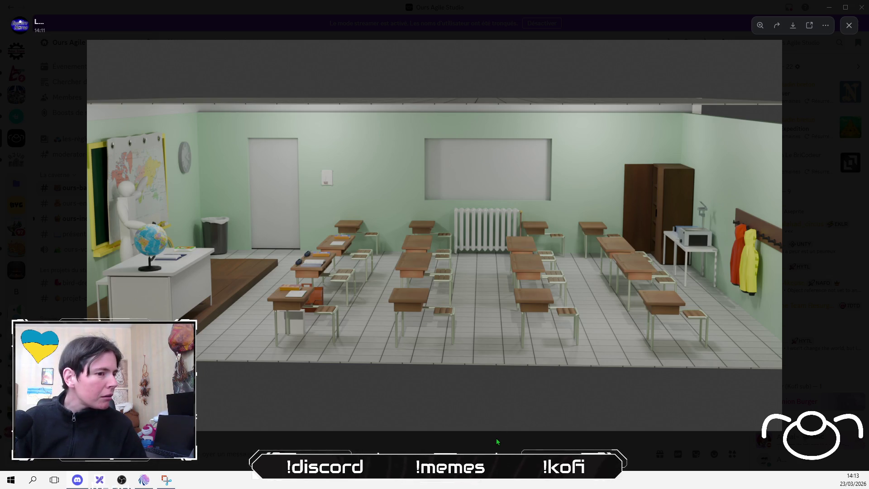
Close the classroom image, minimize Discord and focus the Unity editor window.
{"action": "left_click", "coordinate": [519, 374]}
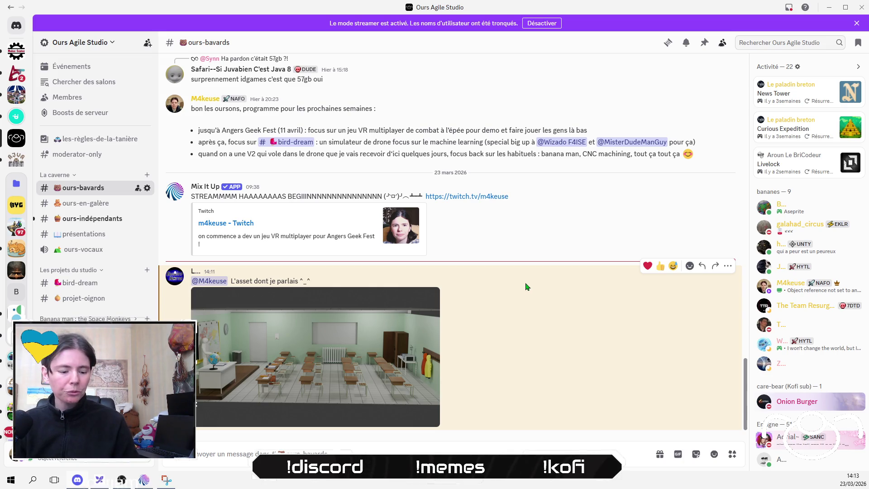
{"action": "left_click", "coordinate": [826, 7]}
{"action": "left_click", "coordinate": [836, 5]}
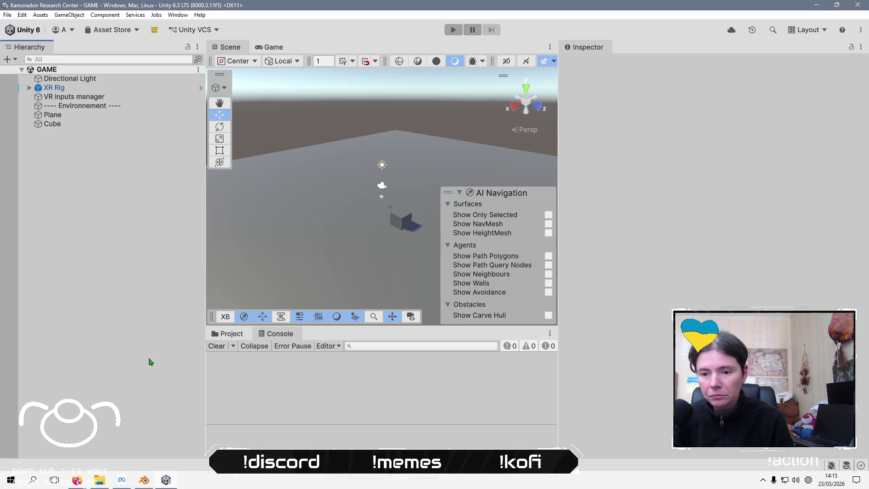
Bring the Blender window with the edited cube back to the front.
{"action": "left_click", "coordinate": [144, 480]}
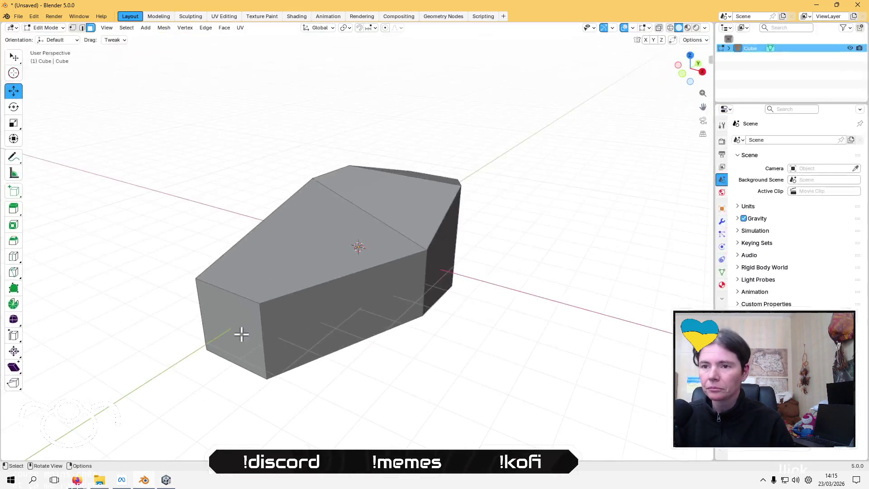
Return to Object Mode and delete the cube, leaving an empty scene.
{"action": "mouse_move", "coordinate": [240, 333]}
{"action": "middle_mouse_down"}
{"action": "mouse_move", "coordinate": [384, 278]}
{"action": "mouse_move", "coordinate": [339, 307]}
{"action": "middle_mouse_up"}
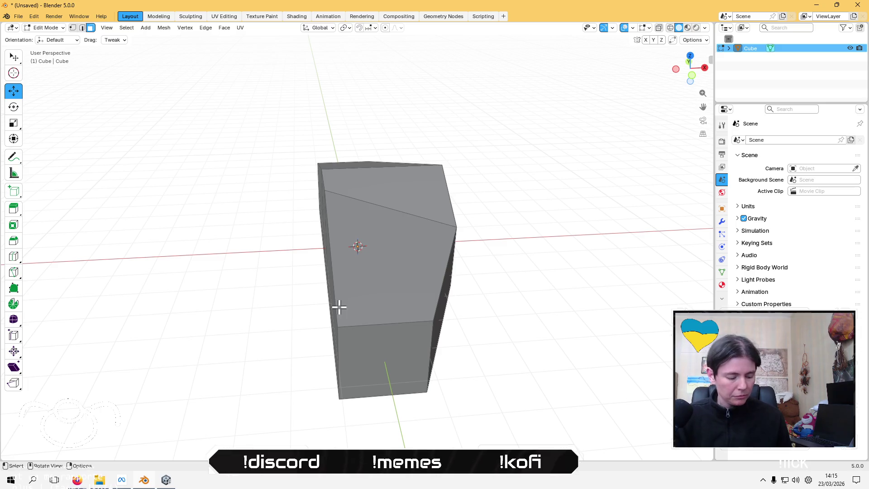
{"action": "key", "text": "Tab"}
{"action": "key", "text": "Delete"}
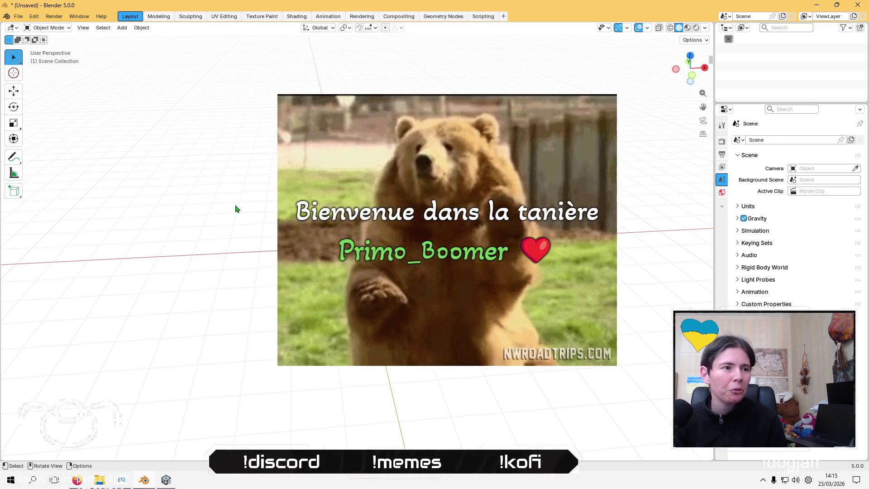
{"action": "left_click", "coordinate": [19, 17]}
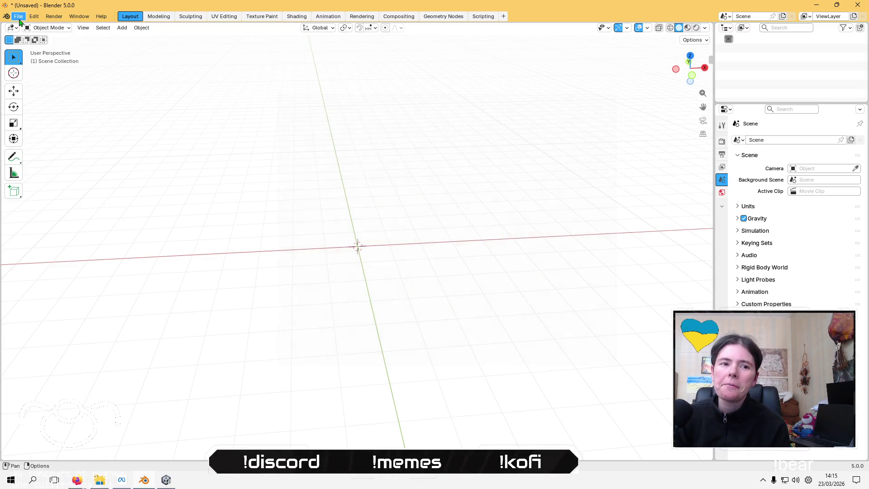
{"action": "left_click", "coordinate": [19, 20]}
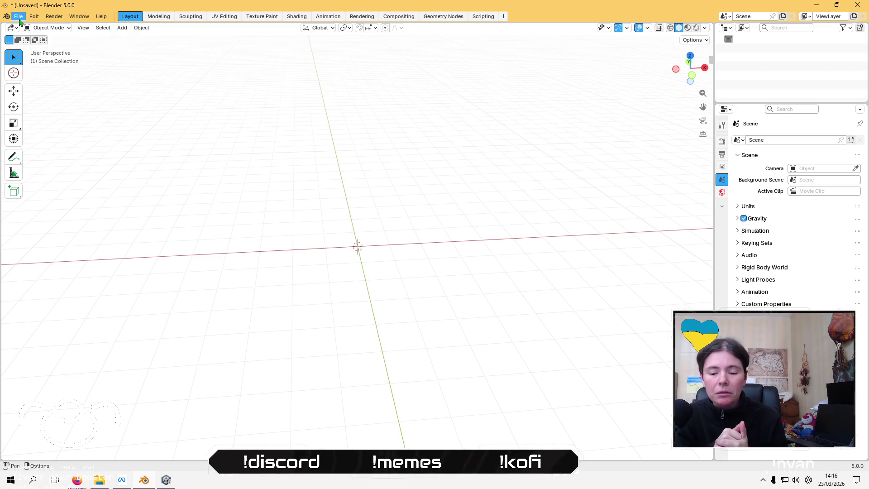
Bring Firefox with the Instagram profile forward and open a new blank tab.
{"action": "mouse_move", "coordinate": [76, 480]}
{"action": "left_click", "coordinate": [139, 450]}
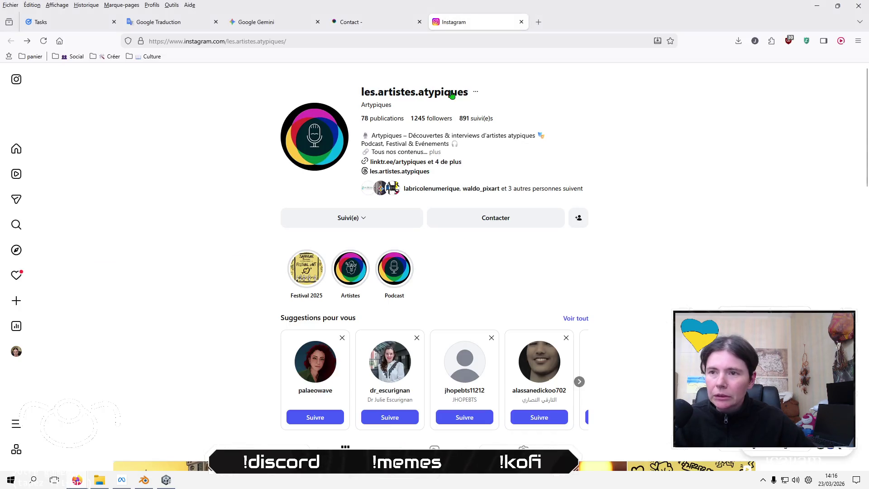
{"action": "key", "text": "ctrl+t"}
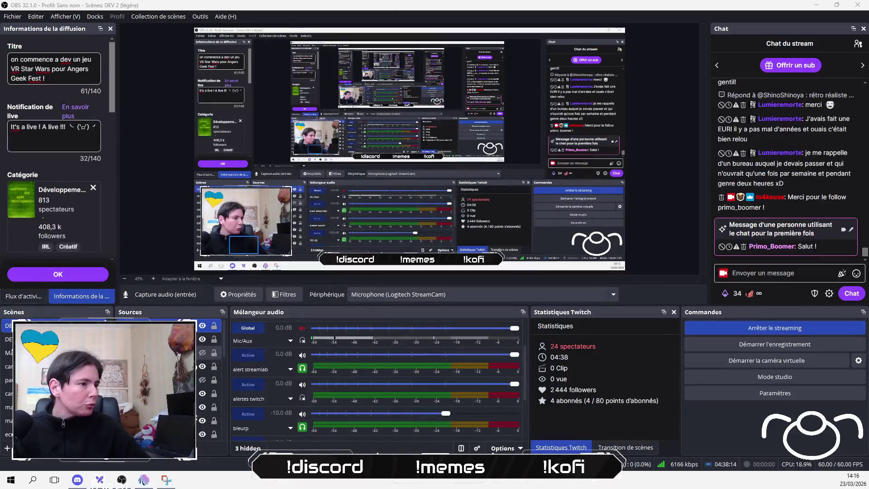
Edit the 'todo' source text into a 'créer :' list with ocean floor and kamoradon items.
{"action": "left_click", "coordinate": [136, 325]}
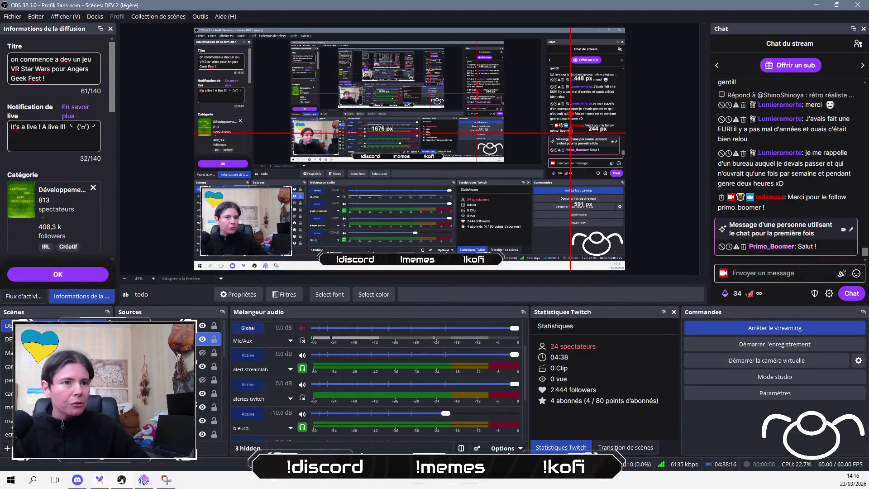
{"action": "left_click", "coordinate": [234, 295]}
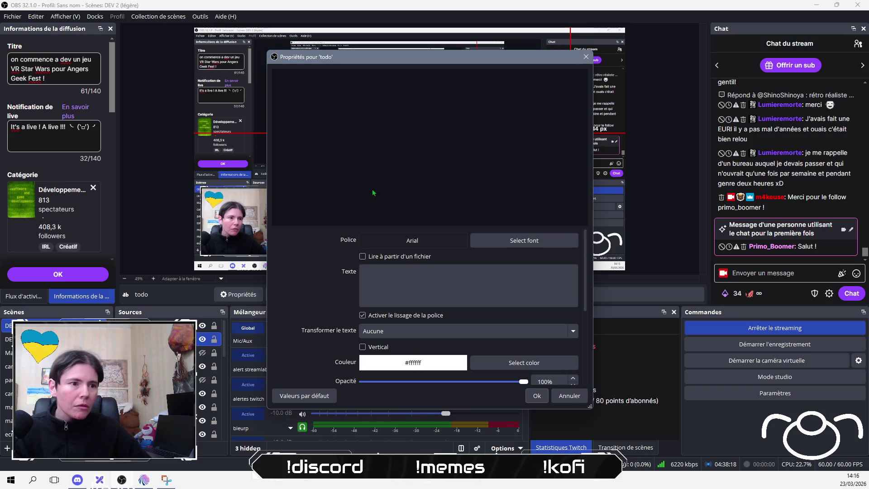
{"action": "left_click", "coordinate": [418, 276]}
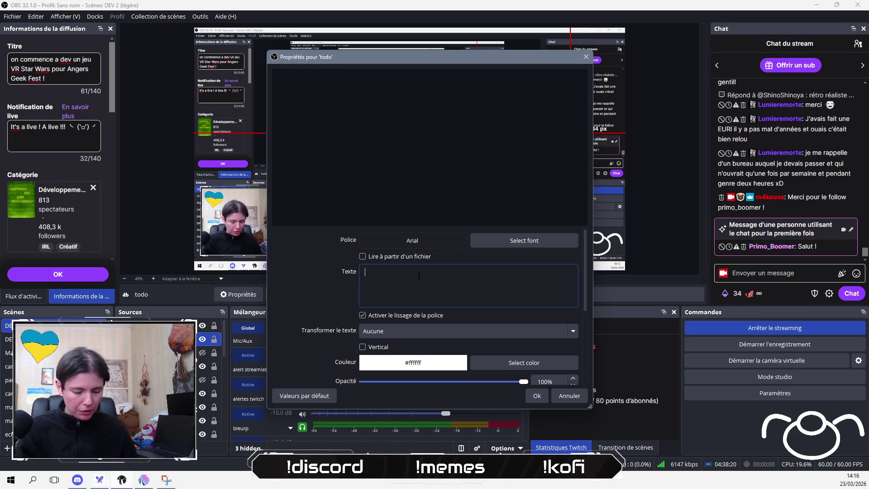
{"action": "type", "text": "créer"}
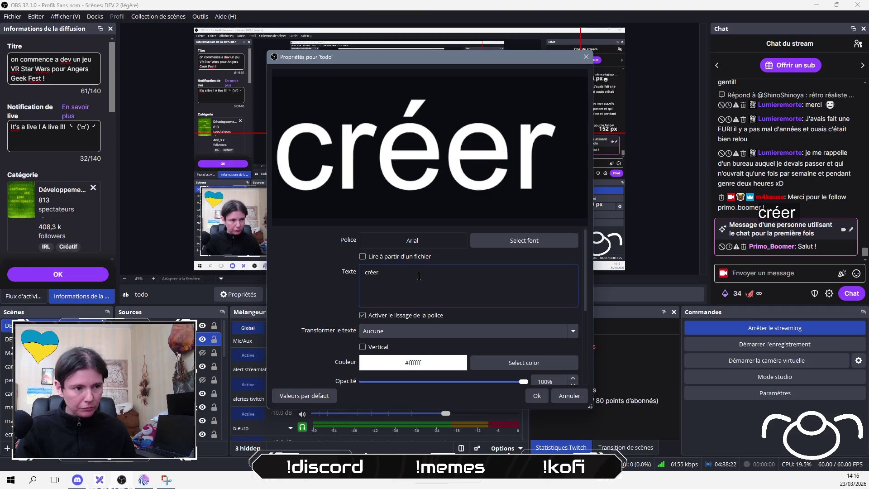
{"action": "type", "text": " :"}
{"action": "key", "text": "Return"}
{"action": "type", "text": "le"}
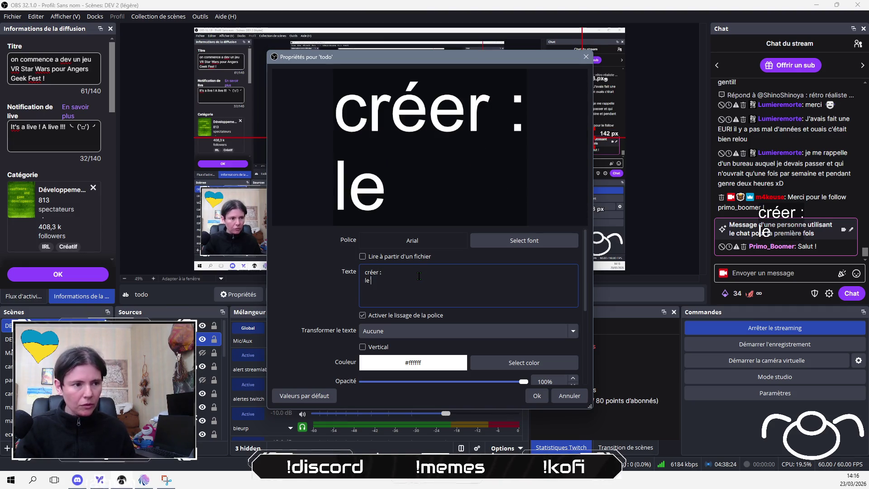
{"action": "type", "text": " sol"}
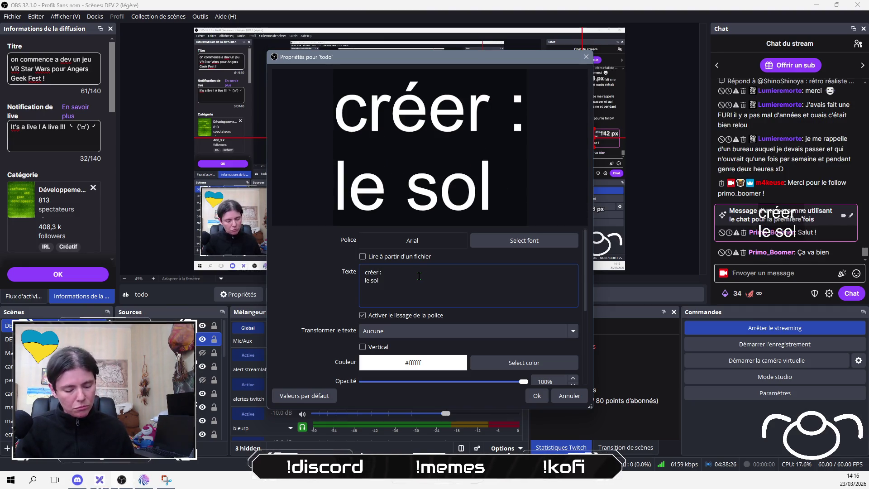
{"action": "key", "text": "BackSpace"}
{"action": "key", "text": "BackSpace"}
{"action": "key", "text": "BackSpace"}
{"action": "type", "text": "p"}
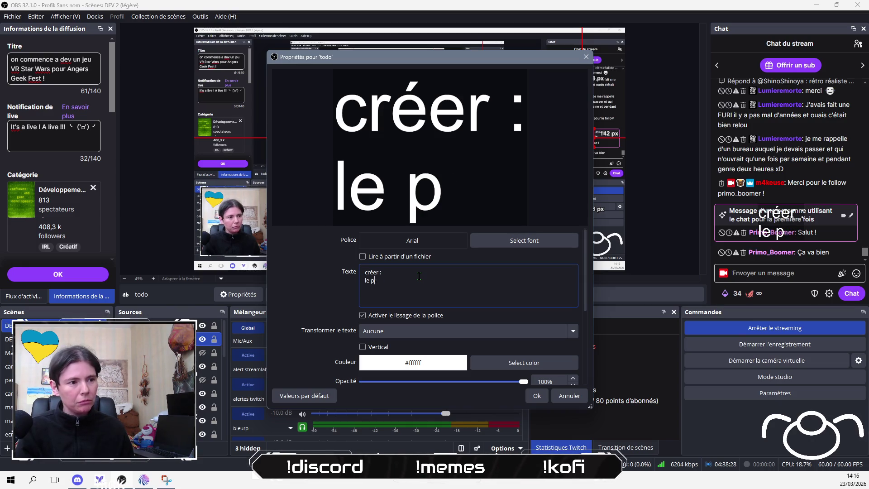
{"action": "type", "text": "lka"}
{"action": "key", "text": "BackSpace"}
{"action": "key", "text": "BackSpace"}
{"action": "type", "text": "ancher"}
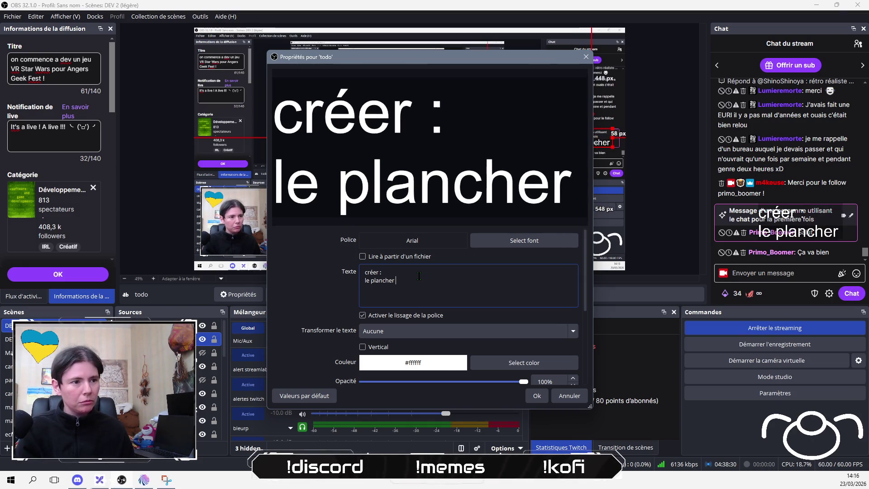
{"action": "type", "text": " océanique "}
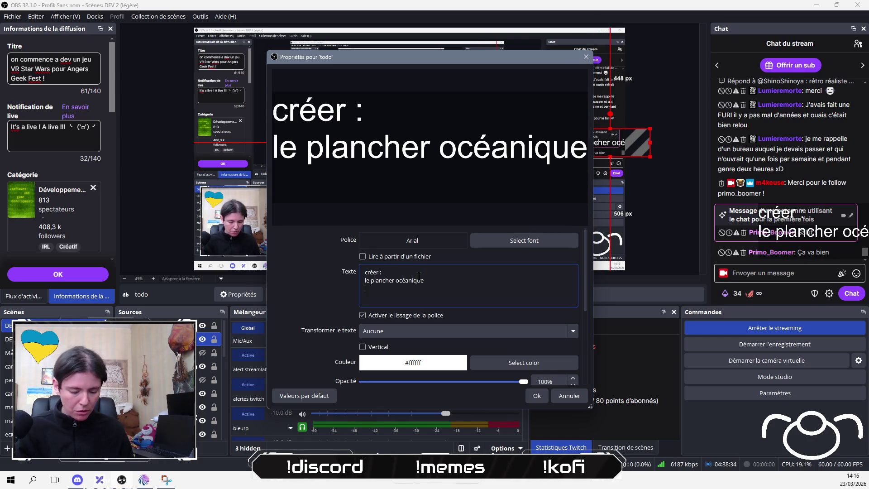
{"action": "type", "text": "le kamo"}
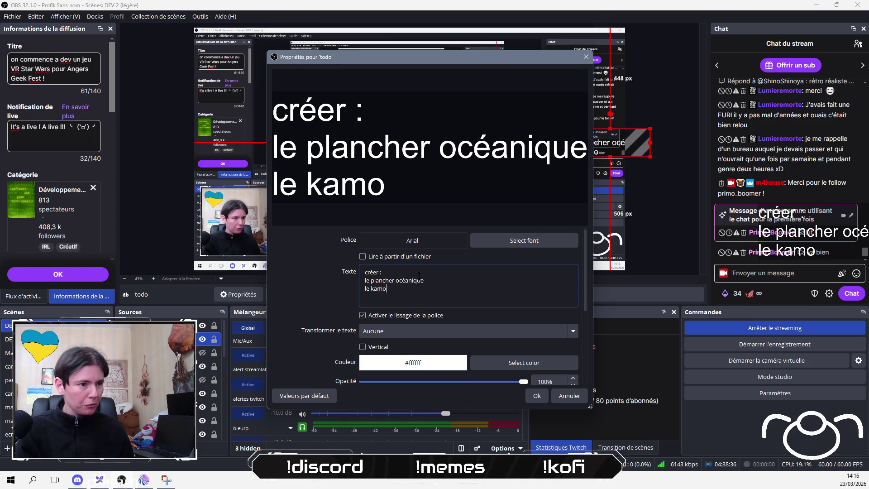
{"action": "type", "text": "radon"}
{"action": "key", "text": "Return"}
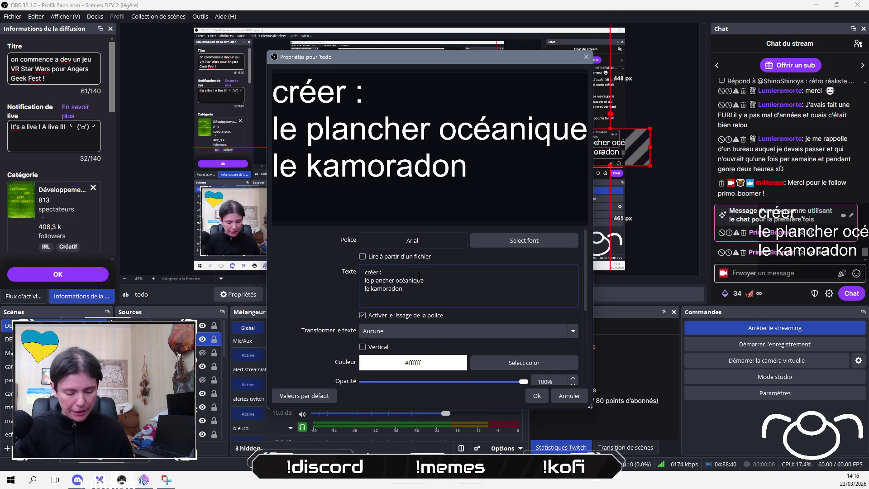
{"action": "key", "text": "BackSpace"}
{"action": "key", "text": "BackSpace"}
{"action": "type", "text": "ation "}
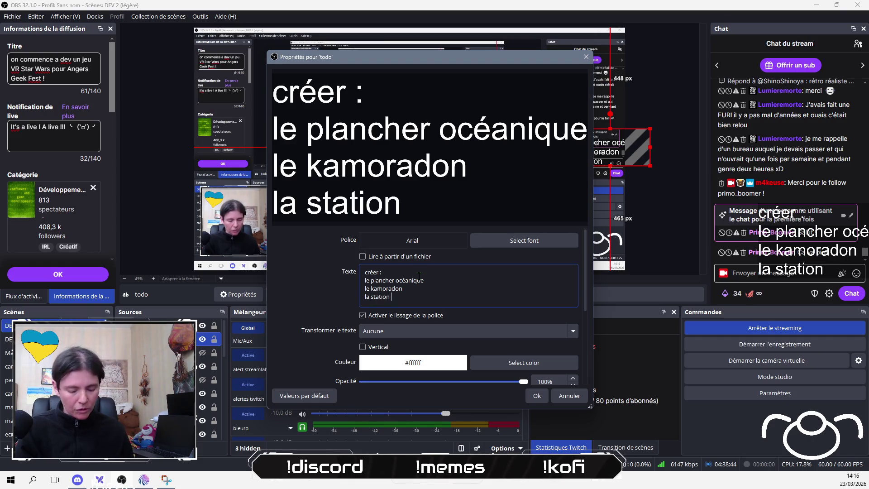
{"action": "type", "text": "sous marine"}
Add station, plants and oxygen chimney lines, remove the trailing empty line and apply.
{"action": "key", "text": "Return"}
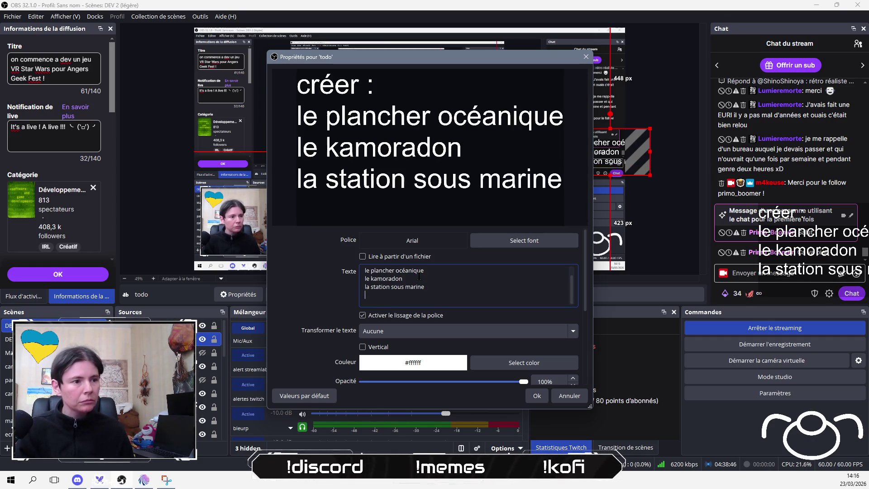
{"action": "type", "text": "lante"}
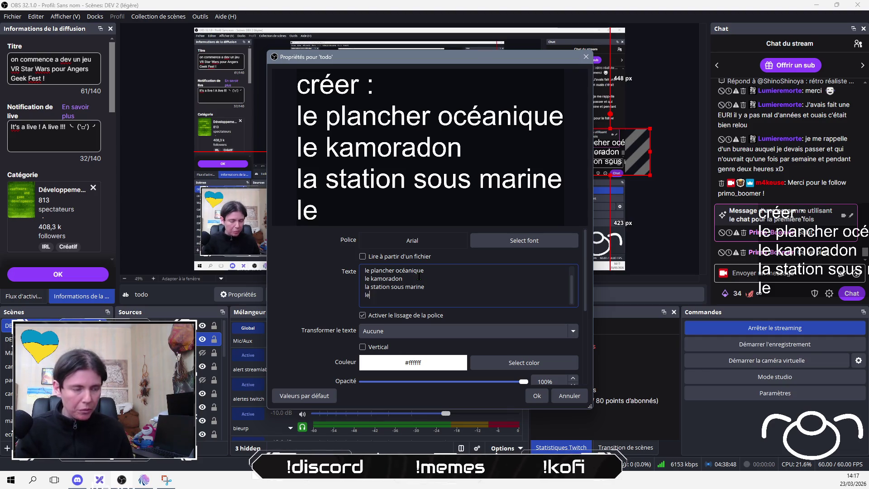
{"action": "type", "text": "s sous"}
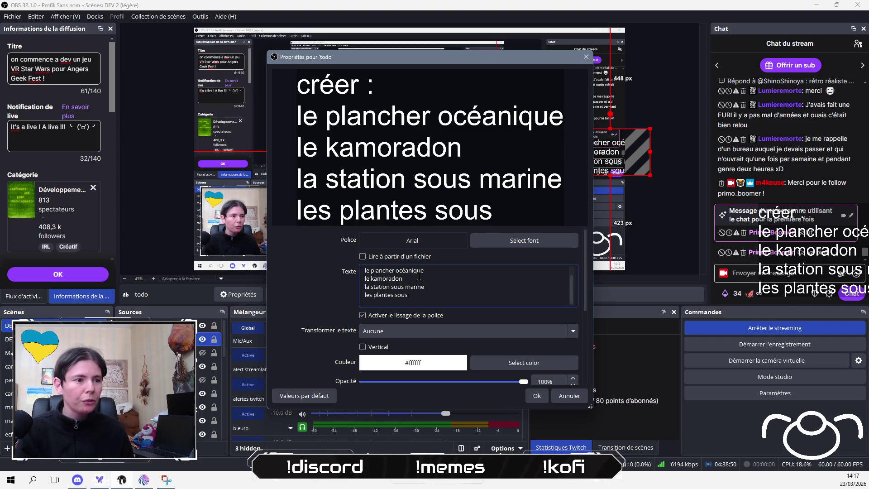
{"action": "type", "text": " marines"}
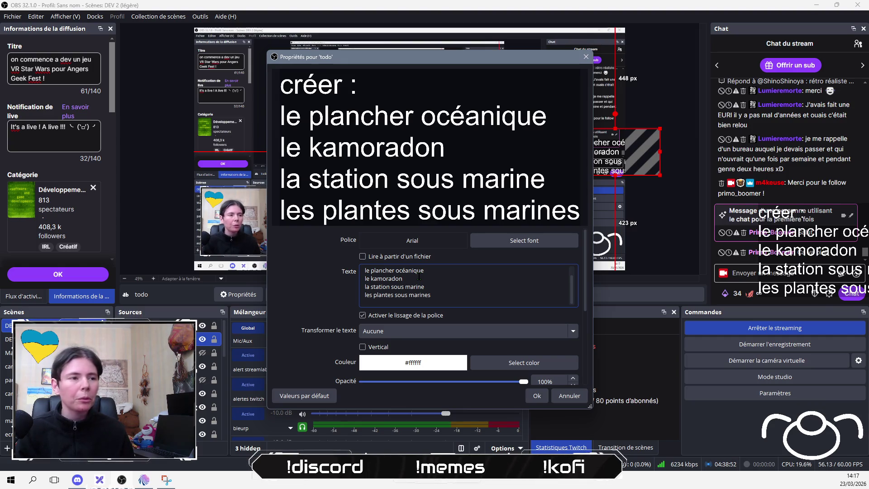
{"action": "key", "text": "Return"}
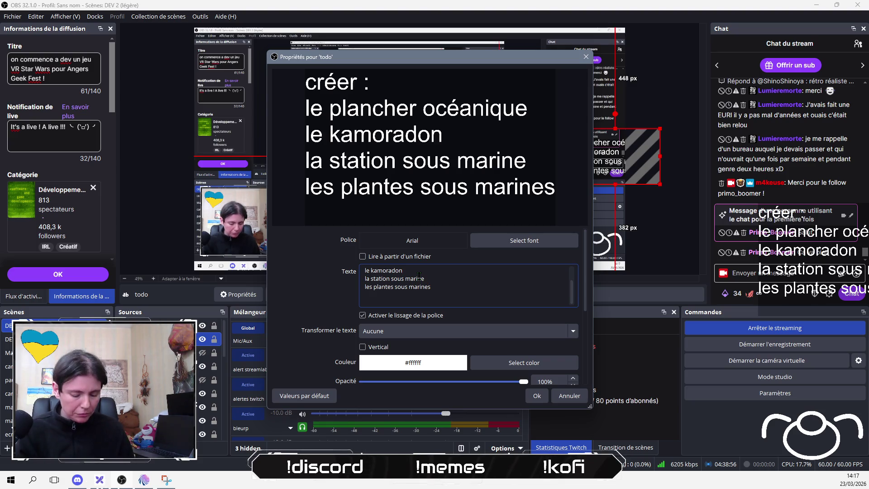
{"action": "type", "text": "cheminées"}
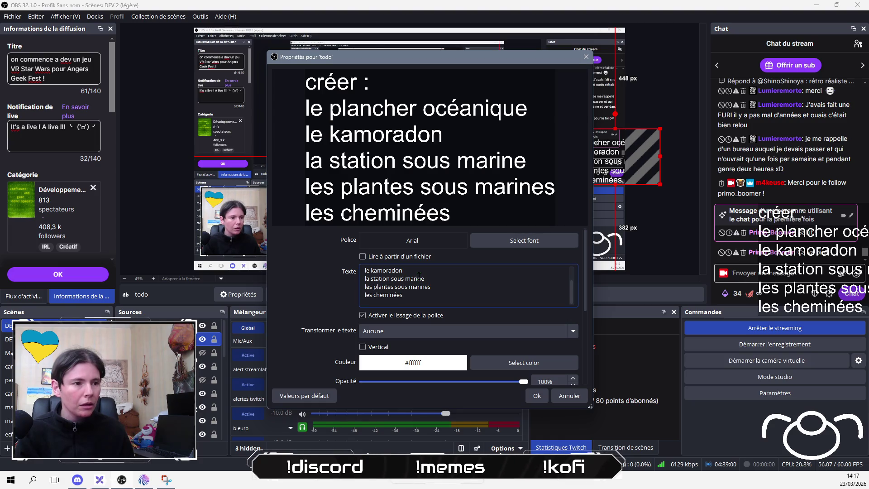
{"action": "type", "text": " a ox"}
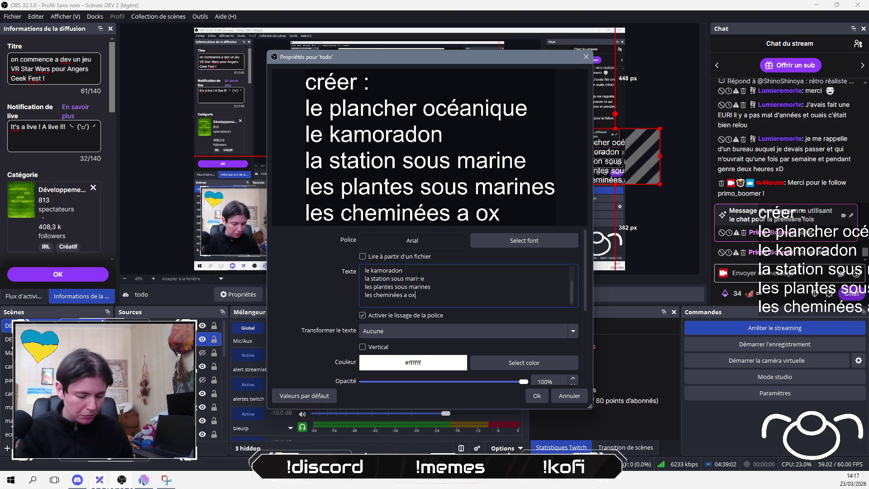
{"action": "type", "text": "ygene"}
{"action": "key", "text": "Return"}
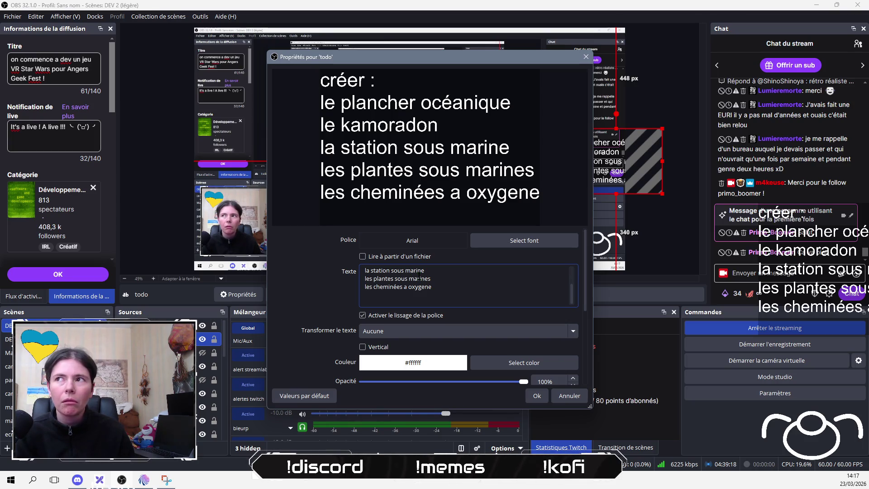
{"action": "key", "text": "BackSpace"}
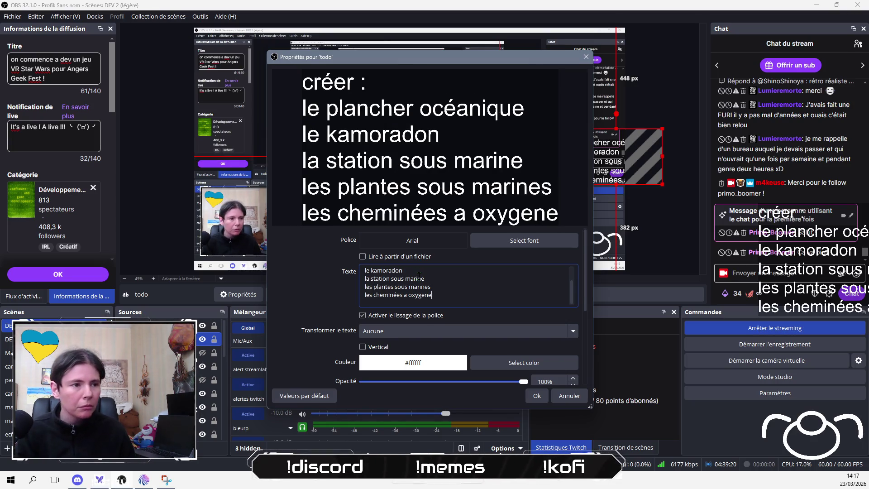
{"action": "key", "text": "Up"}
{"action": "key", "text": "Up"}
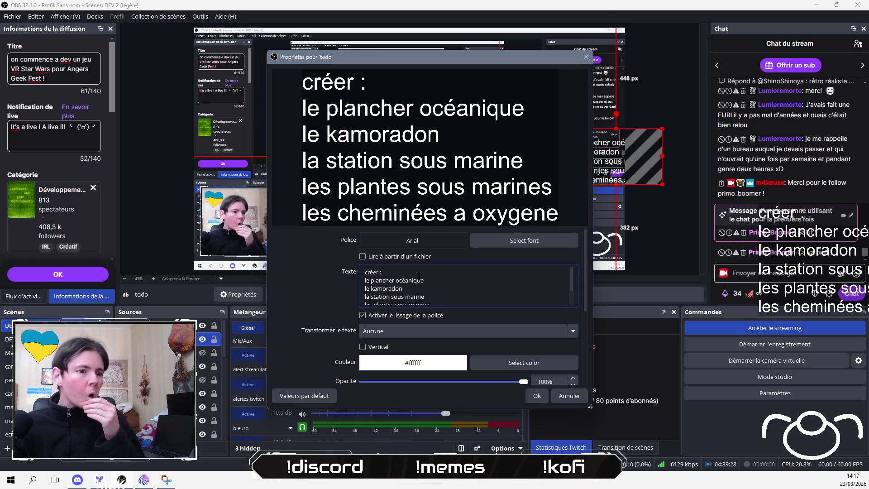
{"action": "left_click", "coordinate": [536, 395]}
{"action": "mouse_move", "coordinate": [594, 149]}
{"action": "left_mouse_down"}
{"action": "mouse_move", "coordinate": [533, 175]}
{"action": "mouse_move", "coordinate": [550, 168]}
{"action": "left_mouse_up"}
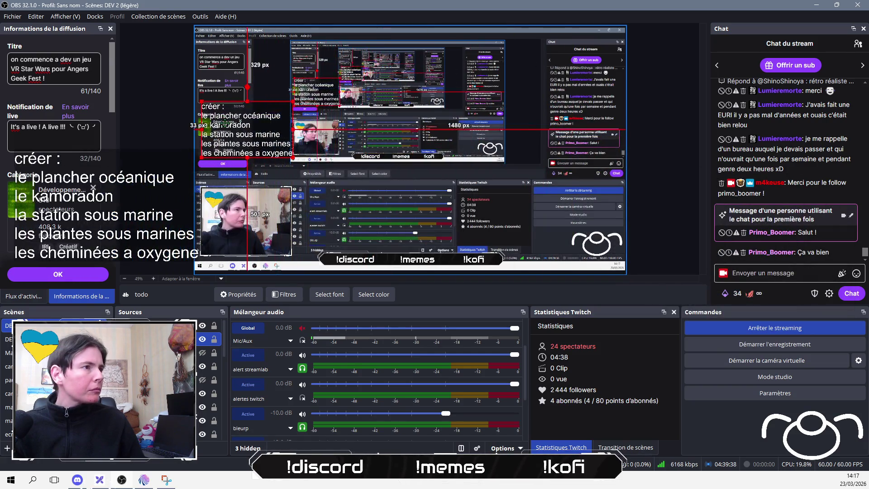
Place the to-do text beside the chat, then check the alert streamlab and chat sources.
{"action": "mouse_move", "coordinate": [551, 169]}
{"action": "left_mouse_down"}
{"action": "mouse_move", "coordinate": [536, 154]}
{"action": "mouse_move", "coordinate": [547, 160]}
{"action": "left_mouse_up"}
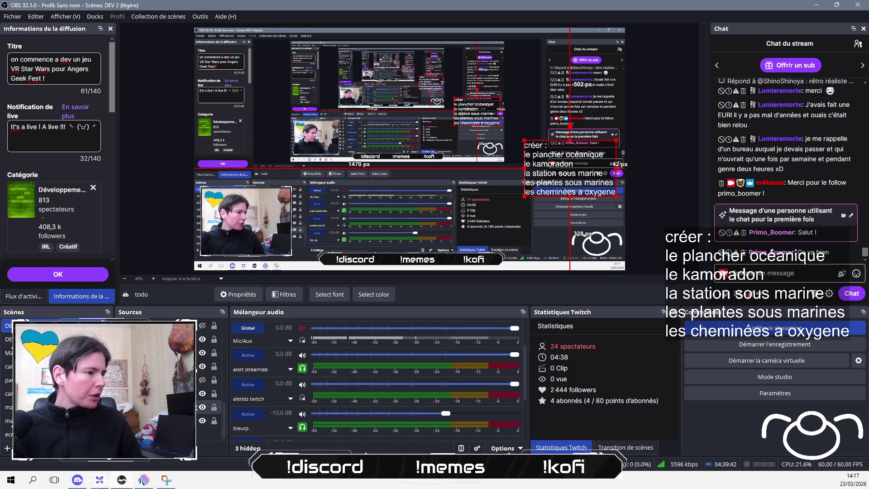
{"action": "scroll", "coordinate": [163, 407], "scroll_direction": "up", "scroll_amount": 3}
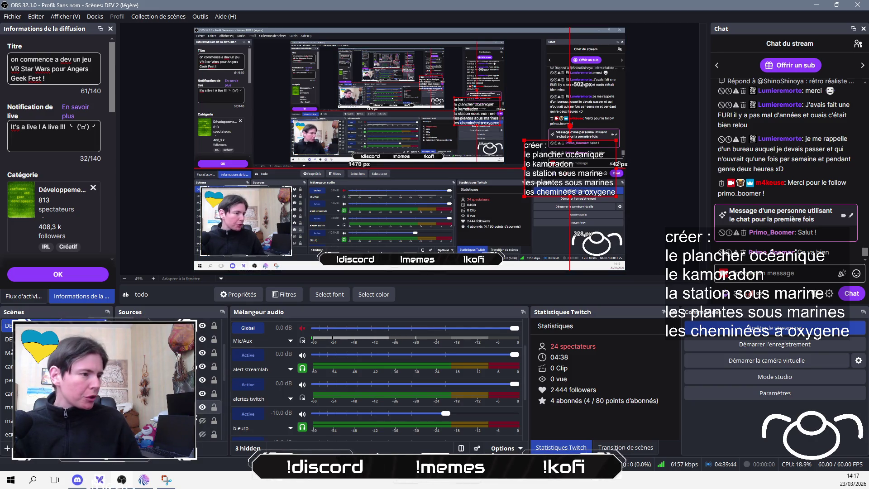
{"action": "scroll", "coordinate": [163, 407], "scroll_direction": "down", "scroll_amount": 1}
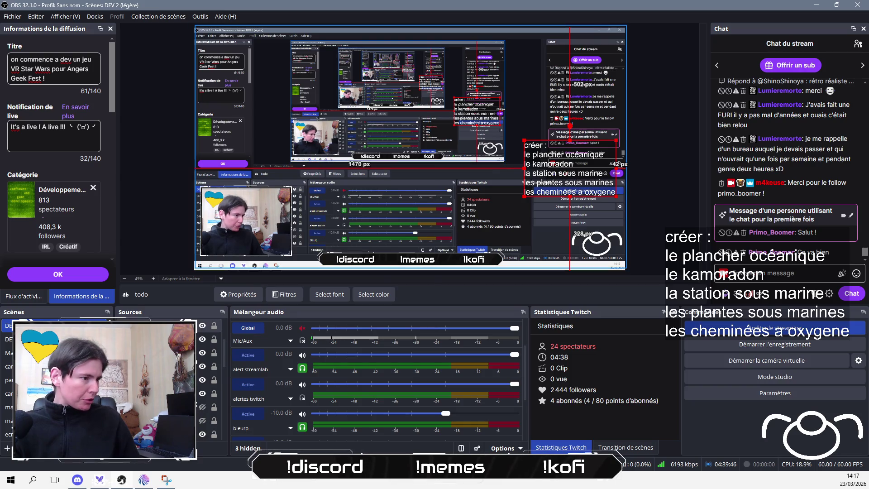
{"action": "left_click", "coordinate": [162, 393]}
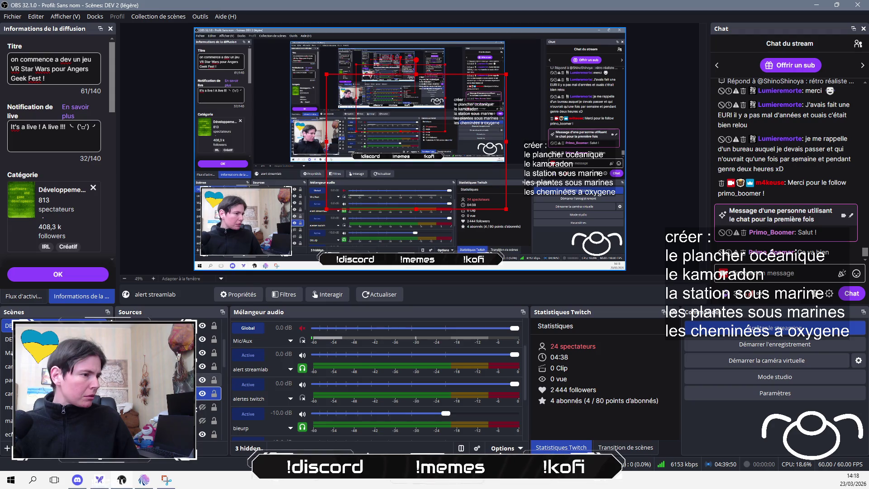
{"action": "scroll", "coordinate": [164, 387], "scroll_direction": "down", "scroll_amount": 2}
{"action": "scroll", "coordinate": [163, 387], "scroll_direction": "down", "scroll_amount": 1}
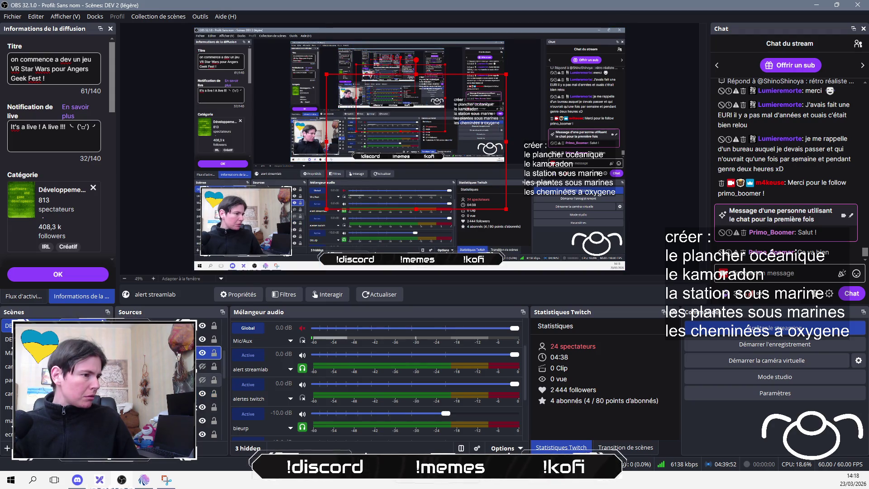
{"action": "left_click", "coordinate": [201, 381]}
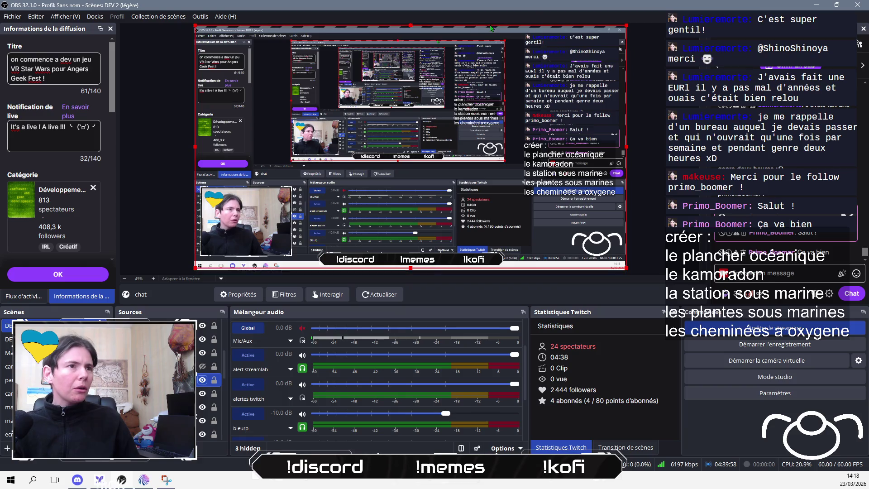
{"action": "key", "text": "alt+Tab"}
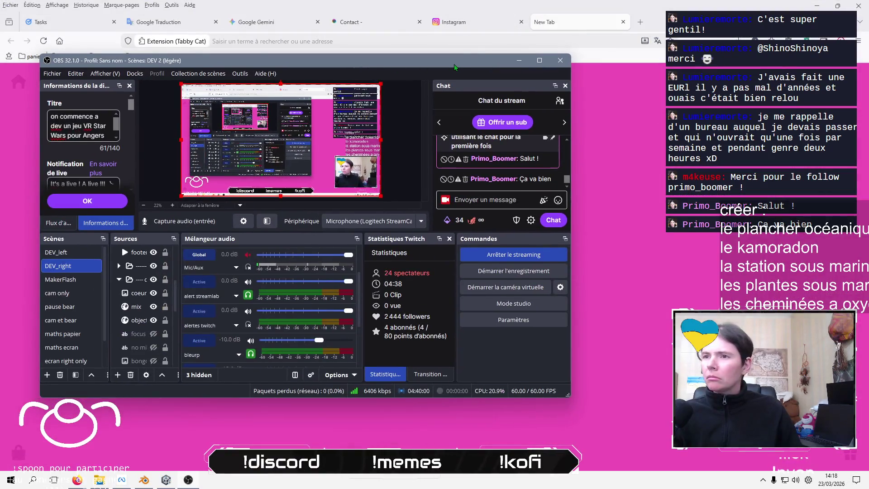
Maximize OBS and nudge the to-do text left at a smaller size.
{"action": "left_click", "coordinate": [539, 60]}
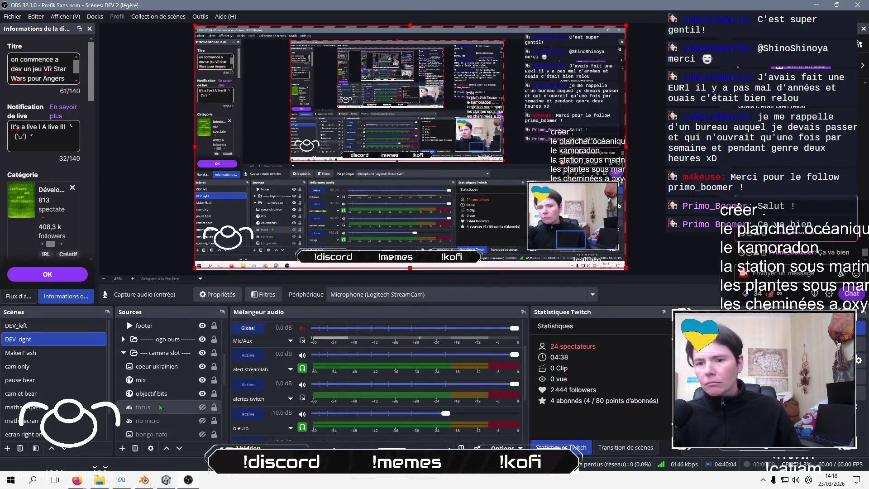
{"action": "scroll", "coordinate": [169, 392], "scroll_direction": "up", "scroll_amount": 2}
{"action": "scroll", "coordinate": [149, 393], "scroll_direction": "up", "scroll_amount": 1}
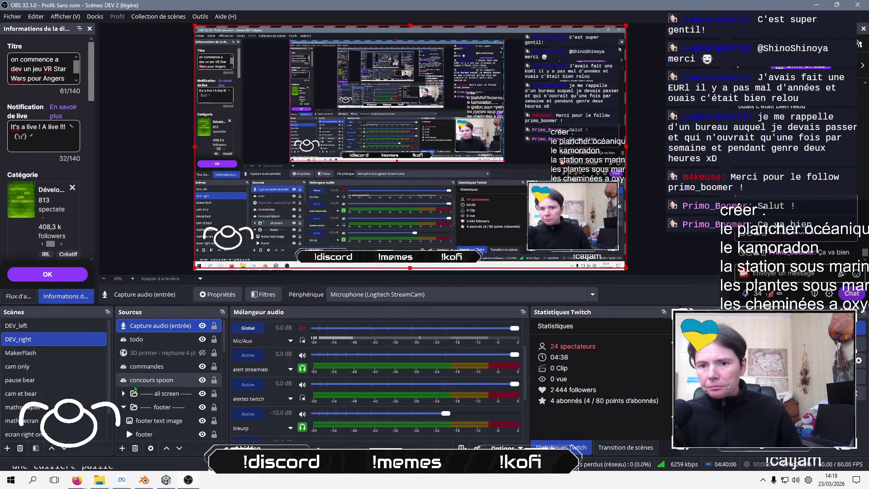
{"action": "scroll", "coordinate": [164, 386], "scroll_direction": "down", "scroll_amount": 2}
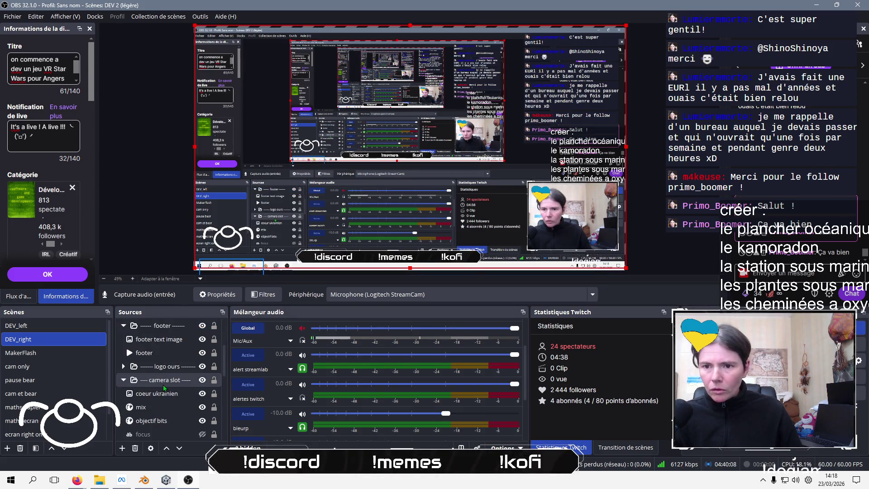
{"action": "scroll", "coordinate": [170, 390], "scroll_direction": "up", "scroll_amount": 1}
{"action": "scroll", "coordinate": [176, 393], "scroll_direction": "up", "scroll_amount": 1}
{"action": "scroll", "coordinate": [183, 398], "scroll_direction": "up", "scroll_amount": 1}
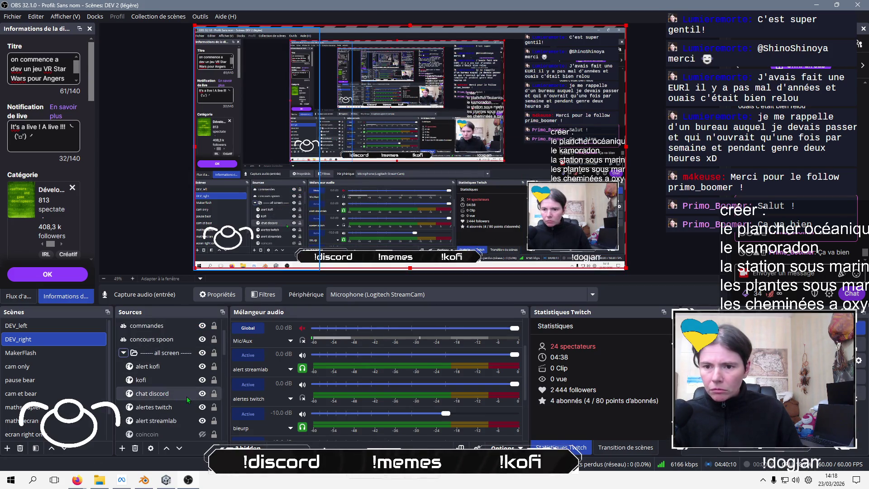
{"action": "scroll", "coordinate": [187, 401], "scroll_direction": "down", "scroll_amount": 1}
{"action": "left_click", "coordinate": [166, 406]}
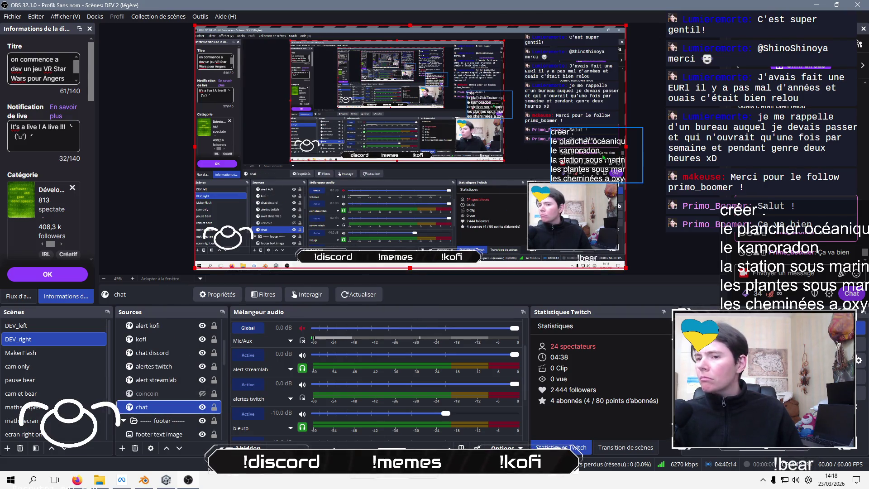
{"action": "mouse_move", "coordinate": [591, 155]}
{"action": "left_mouse_down"}
{"action": "mouse_move", "coordinate": [289, 191]}
{"action": "mouse_move", "coordinate": [359, 197]}
{"action": "mouse_move", "coordinate": [562, 188]}
{"action": "mouse_move", "coordinate": [479, 206]}
{"action": "mouse_move", "coordinate": [564, 192]}
{"action": "left_mouse_up"}
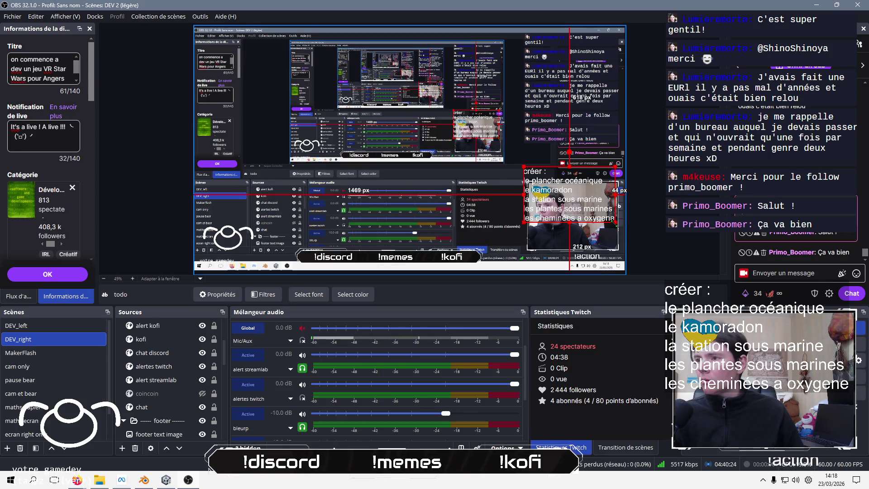
{"action": "mouse_move", "coordinate": [617, 223]}
{"action": "left_mouse_down"}
{"action": "mouse_move", "coordinate": [573, 197]}
{"action": "mouse_move", "coordinate": [594, 163]}
{"action": "left_mouse_up"}
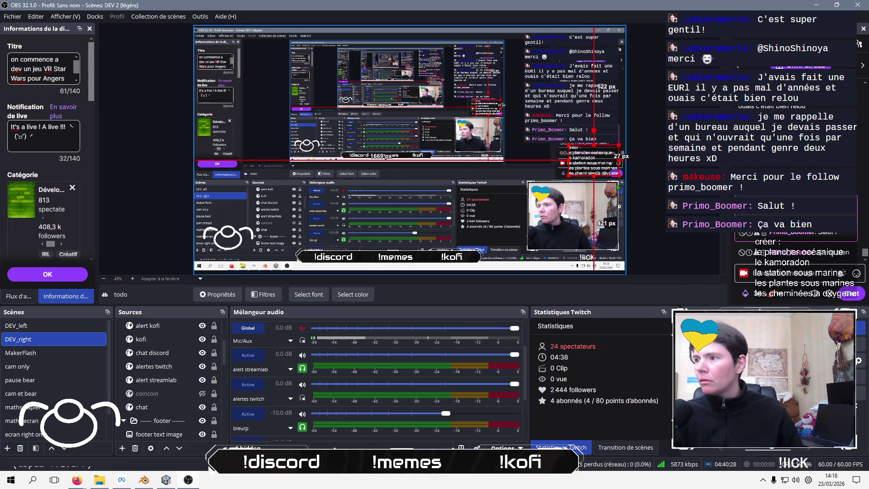
{"action": "left_click", "coordinate": [407, 275]}
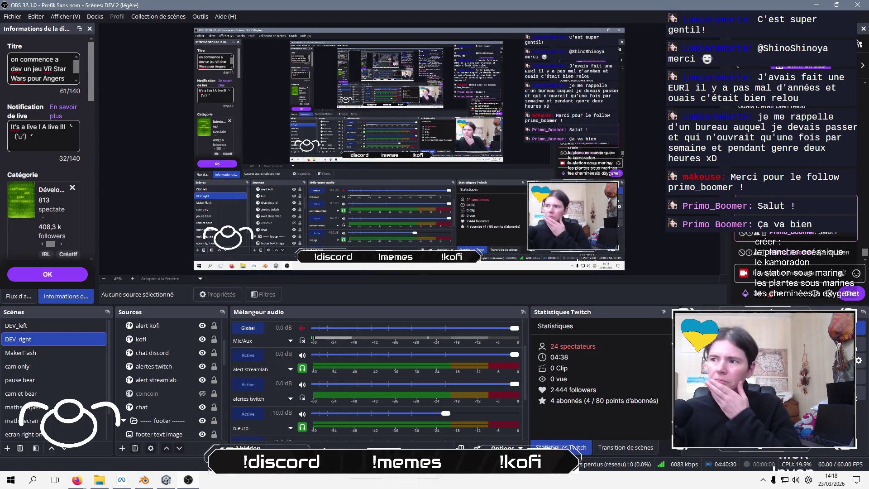
{"action": "scroll", "coordinate": [166, 333], "scroll_direction": "up", "scroll_amount": 2}
Move the 'todo' source to the left side of the preview and scale it down slightly.
{"action": "left_click", "coordinate": [156, 340]}
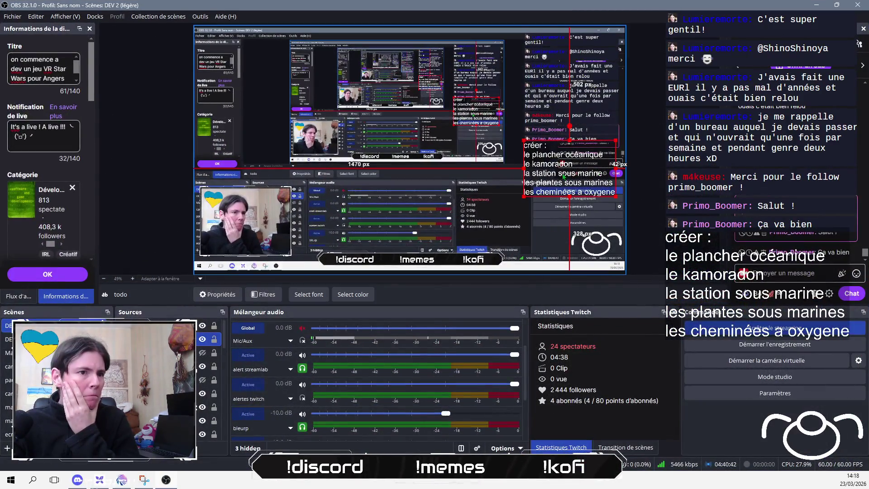
{"action": "left_click_drag", "start_coordinate": [570, 168], "coordinate": [248, 152]}
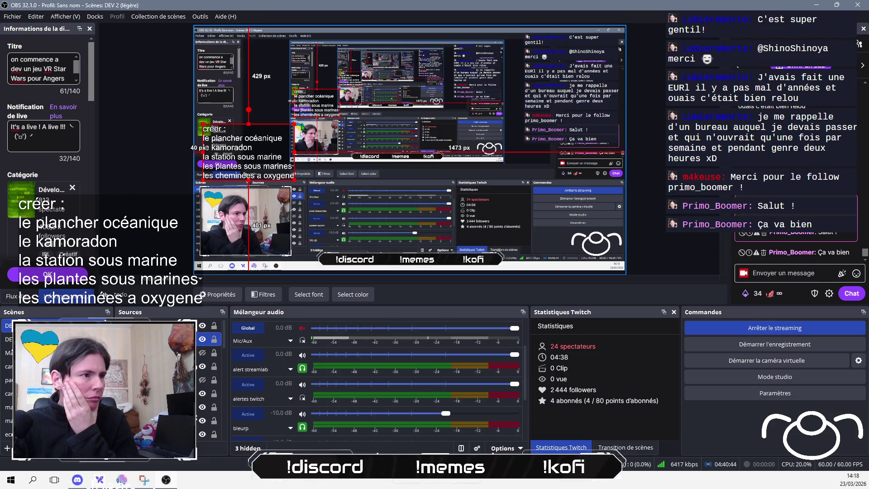
{"action": "left_click_drag", "start_coordinate": [293, 122], "coordinate": [253, 152]}
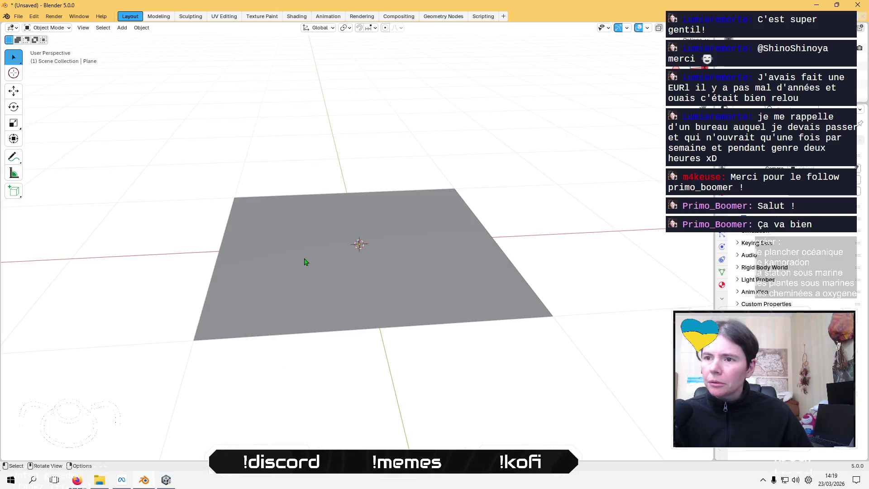
Subdivide the plane's face with 10 cuts in Edit Mode.
{"action": "key", "text": "Tab"}
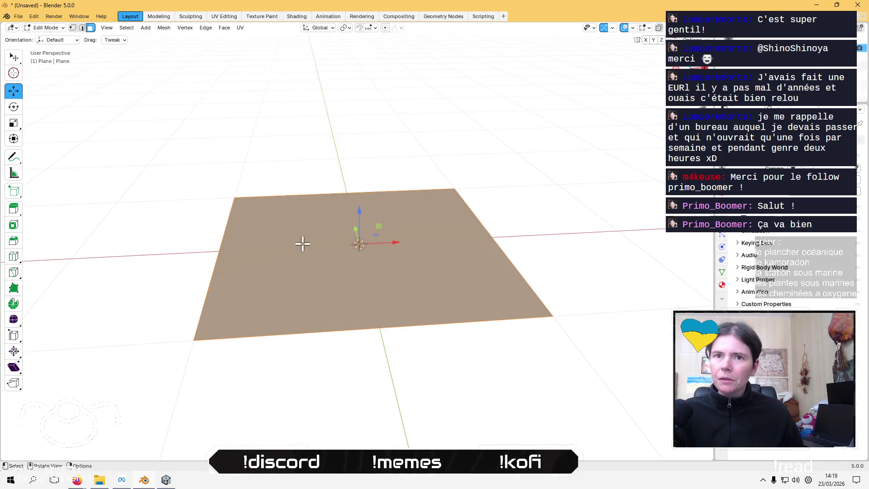
{"action": "right_click", "coordinate": [303, 244]}
{"action": "left_click", "coordinate": [289, 246]}
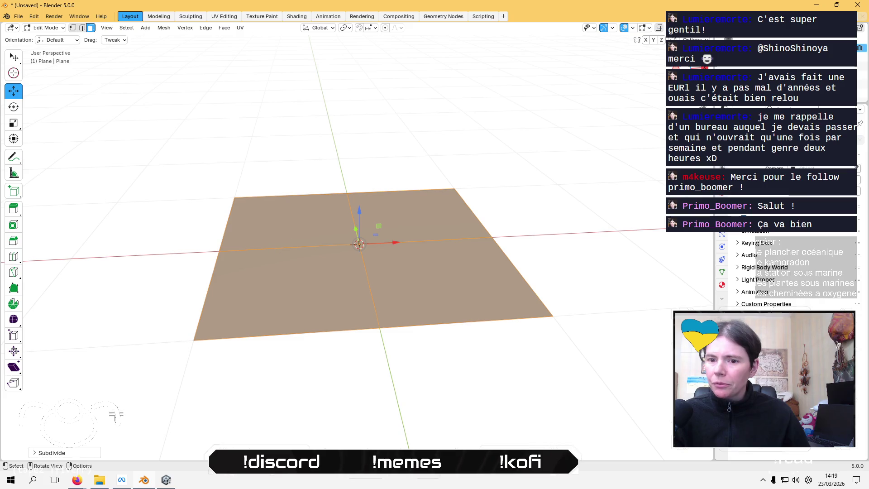
{"action": "left_click", "coordinate": [52, 453]}
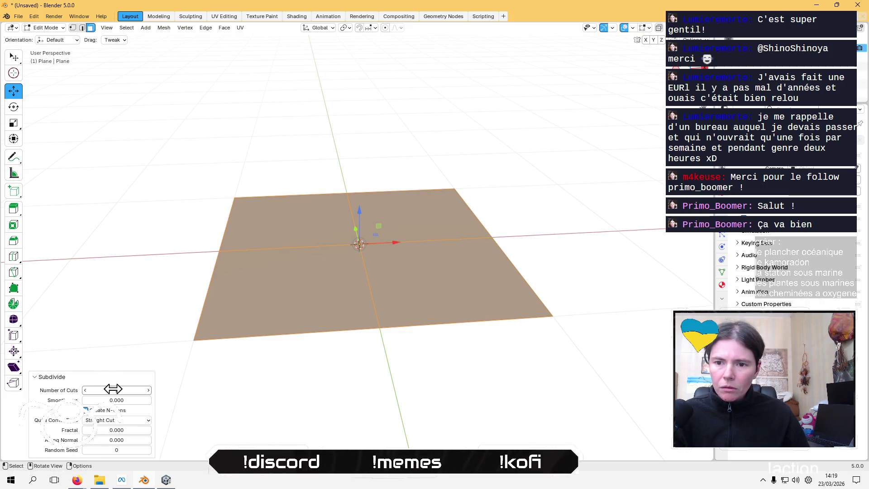
{"action": "left_click_drag", "start_coordinate": [112, 389], "coordinate": [136, 389]}
{"action": "left_click", "coordinate": [294, 396]}
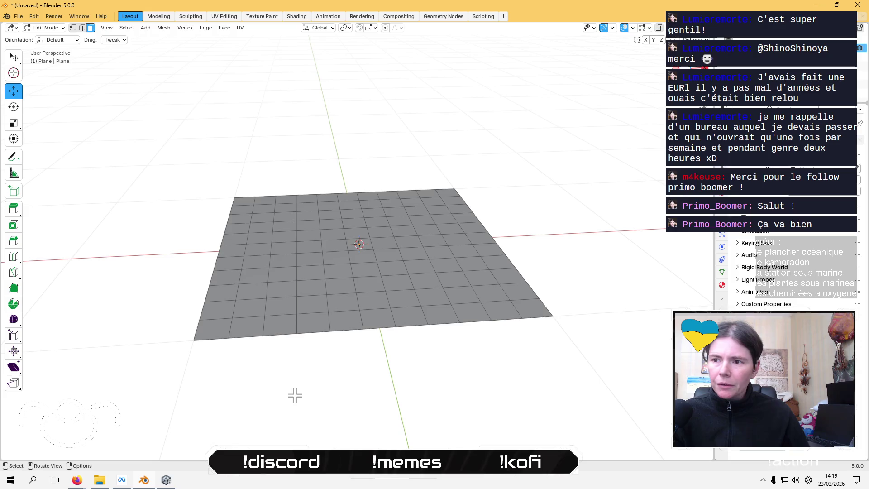
{"action": "key", "text": "ctrl+z"}
Subdivide again with 7 cuts and select every vertex of the dense grid.
{"action": "right_click", "coordinate": [348, 269]}
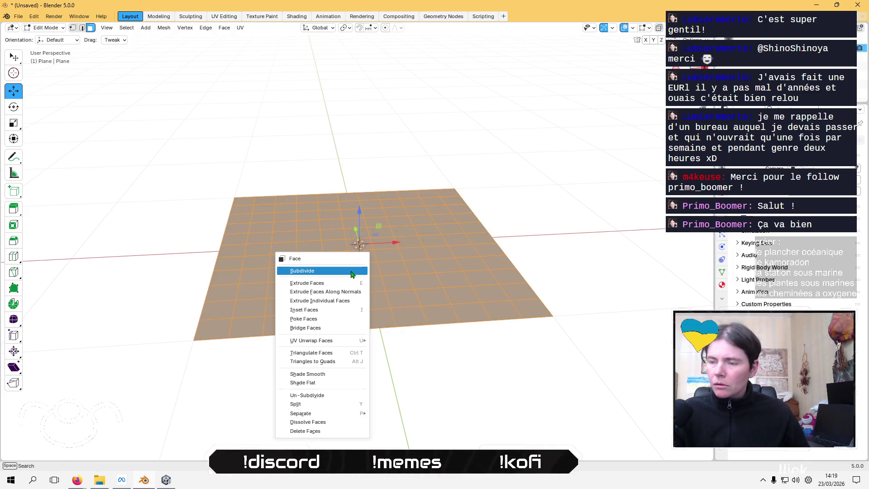
{"action": "left_click", "coordinate": [350, 270]}
{"action": "left_click_drag", "start_coordinate": [121, 388], "coordinate": [132, 388]}
{"action": "left_click", "coordinate": [223, 369]}
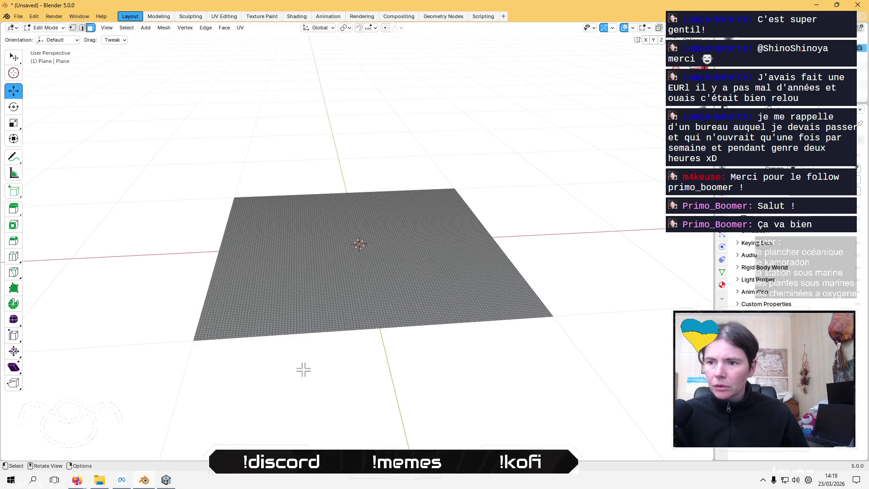
{"action": "middle_click_drag", "start_coordinate": [303, 369], "coordinate": [298, 383]}
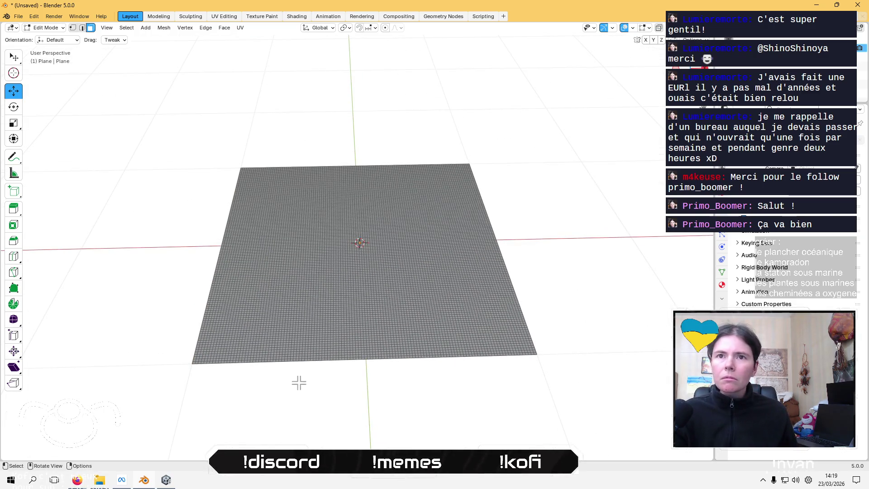
{"action": "key", "text": "1"}
{"action": "key", "text": "a"}
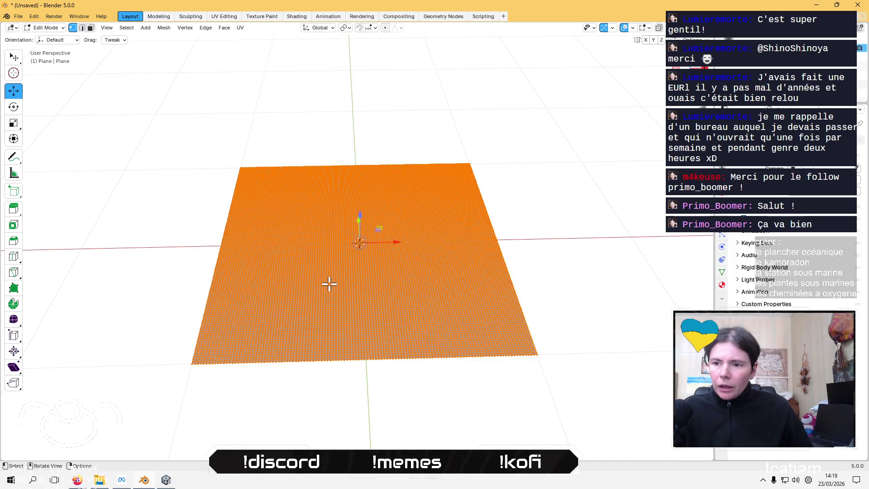
{"action": "scroll", "coordinate": [329, 284], "scroll_direction": "up", "scroll_amount": 1}
{"action": "scroll", "coordinate": [329, 283], "scroll_direction": "up", "scroll_amount": 2}
{"action": "middle_click_drag", "start_coordinate": [329, 284], "coordinate": [324, 305]}
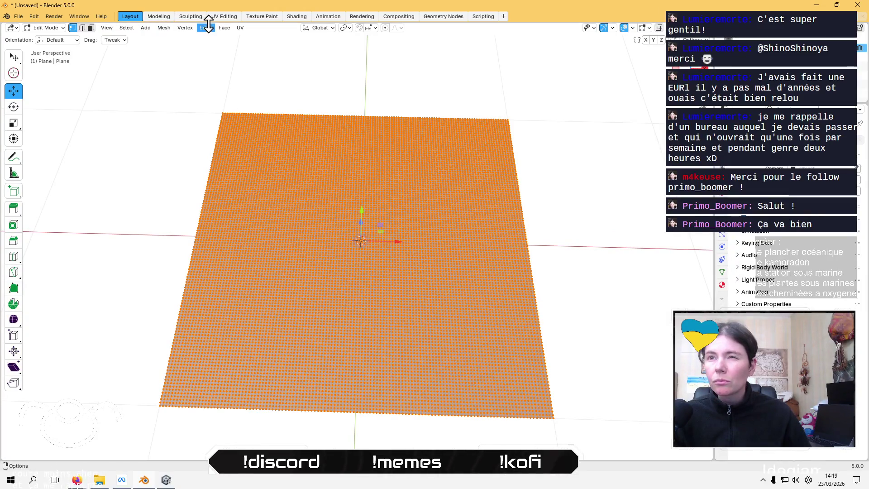
{"action": "left_click", "coordinate": [221, 27]}
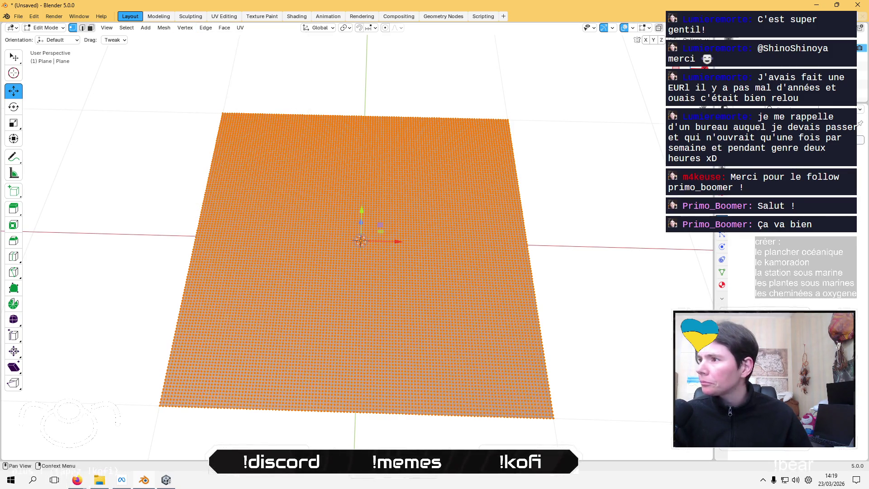
Add a Displace modifier to the plane via search and look over its direction list.
{"action": "key", "text": "F3"}
{"action": "type", "text": "dis"}
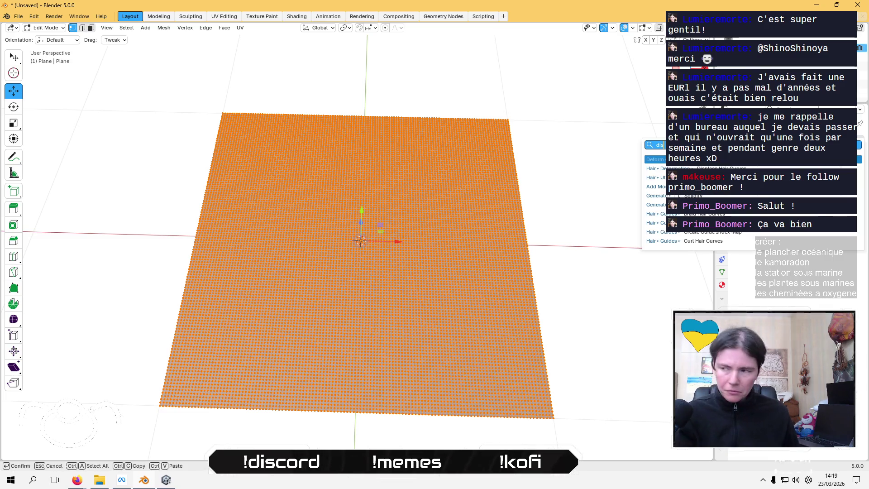
{"action": "key", "text": "Return"}
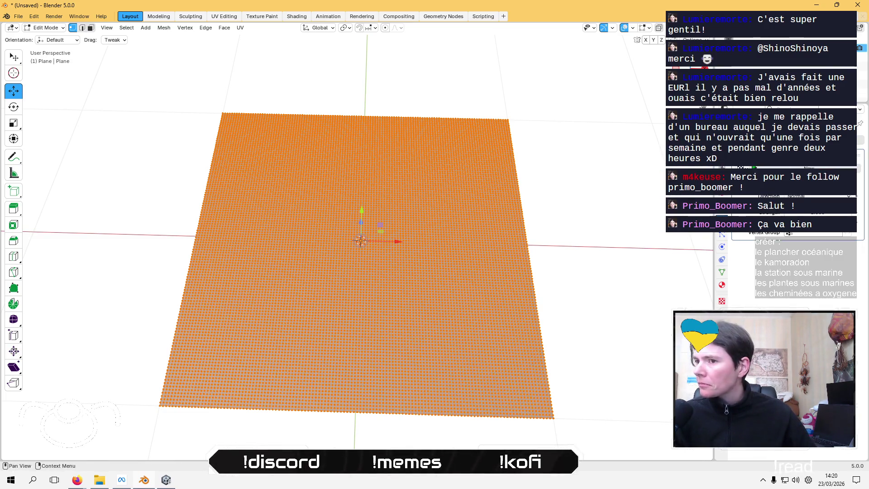
{"action": "scroll", "coordinate": [423, 278], "scroll_direction": "up", "scroll_amount": 2}
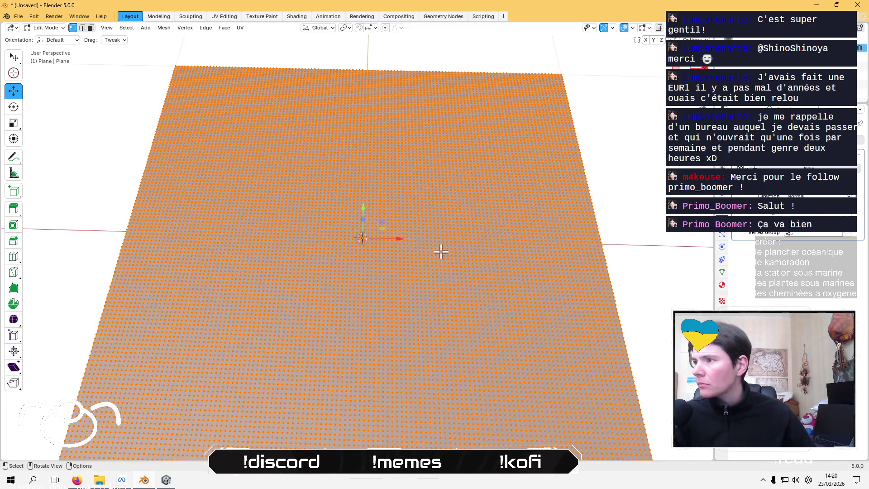
{"action": "scroll", "coordinate": [411, 286], "scroll_direction": "up", "scroll_amount": 1}
{"action": "scroll", "coordinate": [411, 291], "scroll_direction": "up", "scroll_amount": 1}
{"action": "scroll", "coordinate": [351, 270], "scroll_direction": "up", "scroll_amount": 1}
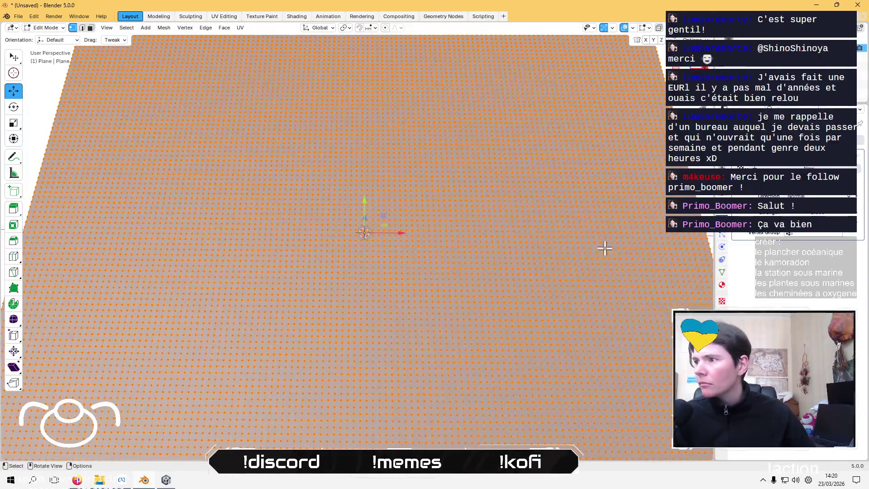
{"action": "middle_click_drag", "start_coordinate": [481, 242], "coordinate": [628, 226]}
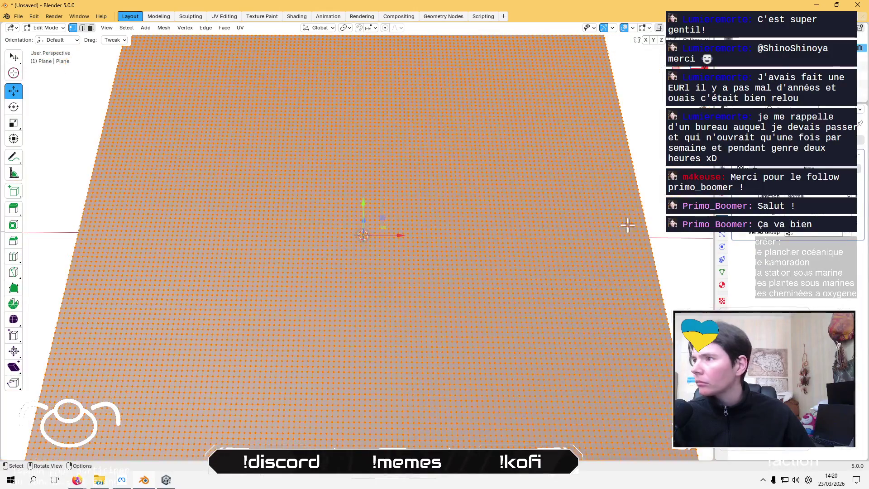
{"action": "key", "text": "shift"}
{"action": "left_click", "coordinate": [838, 196]}
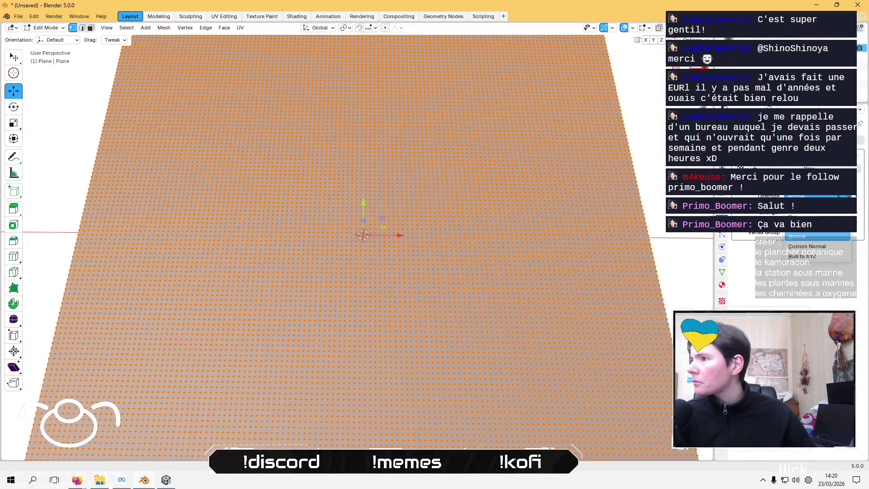
{"action": "left_click", "coordinate": [801, 235]}
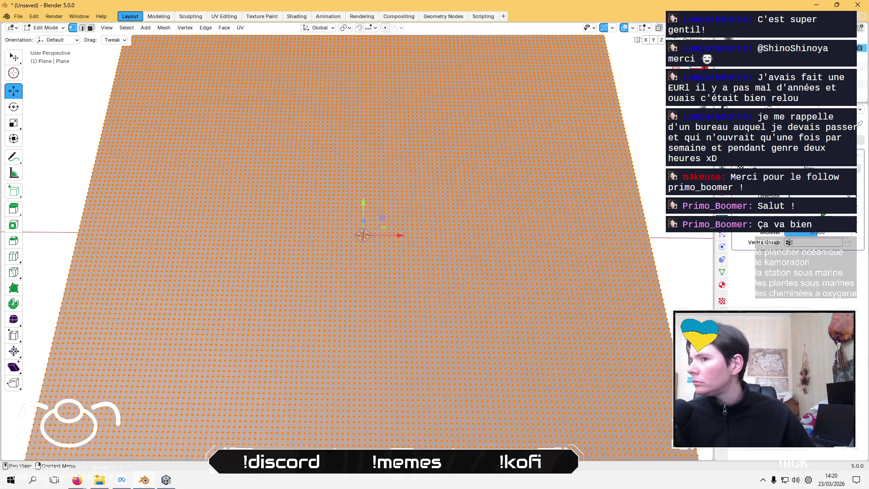
{"action": "middle_click_drag", "start_coordinate": [375, 326], "coordinate": [345, 278]}
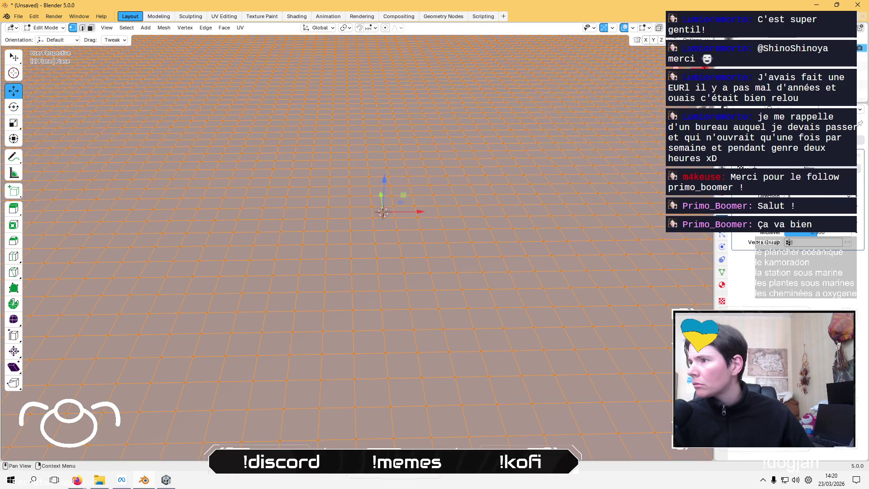
Try the Y and RGB to XYZ displacement directions, cancelling a stray move.
{"action": "left_click", "coordinate": [815, 196]}
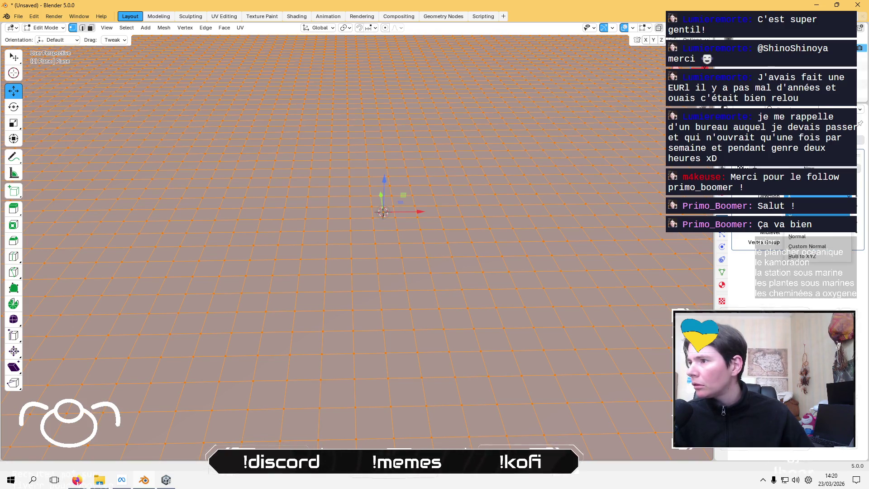
{"action": "left_click", "coordinate": [818, 216]}
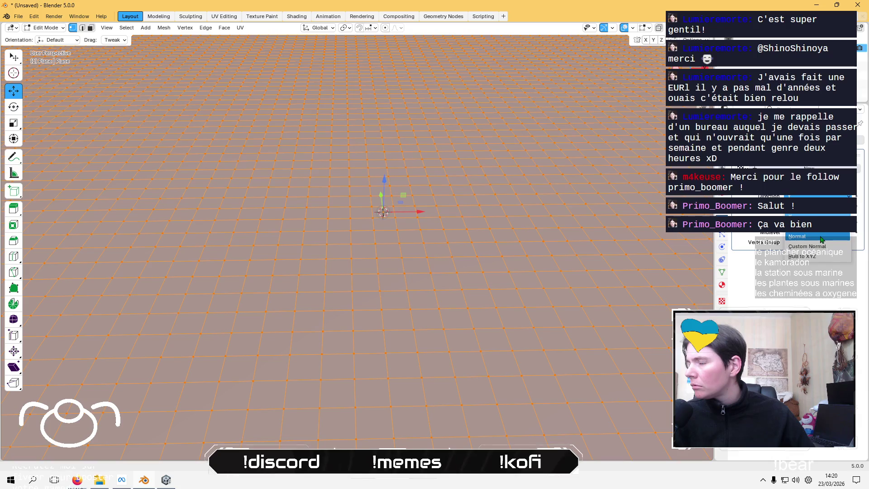
{"action": "left_click", "coordinate": [816, 256]}
{"action": "left_click", "coordinate": [818, 196]}
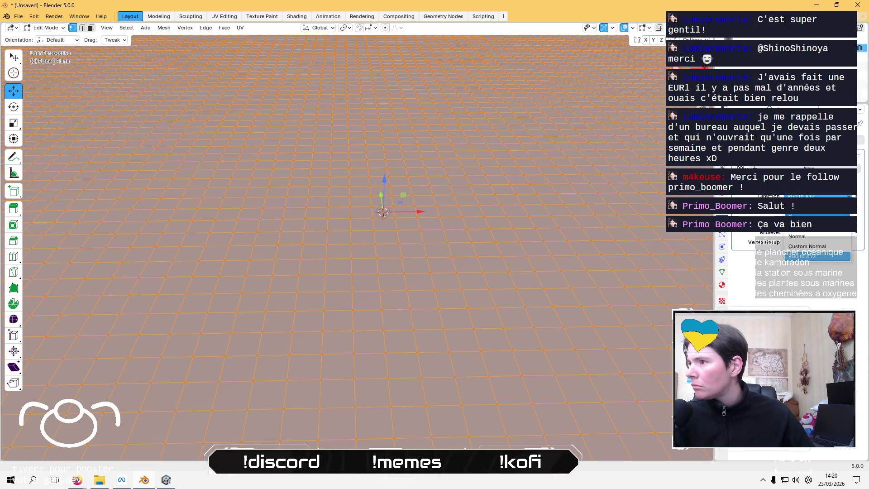
{"action": "left_click", "coordinate": [814, 253]}
{"action": "key", "text": "g"}
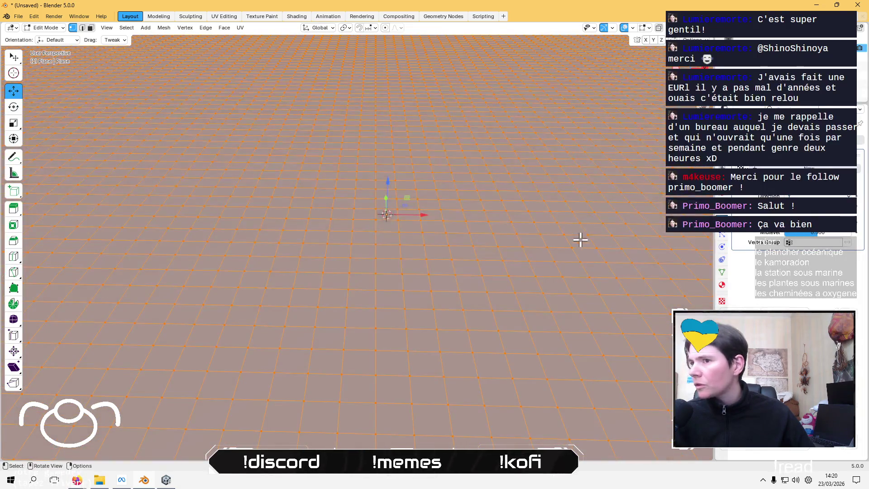
{"action": "key", "text": "Escape"}
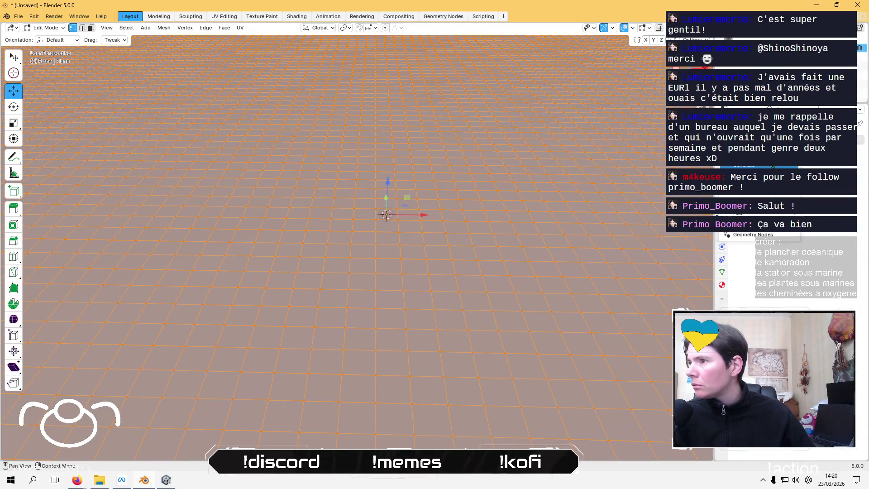
{"action": "mouse_move", "coordinate": [747, 169]}
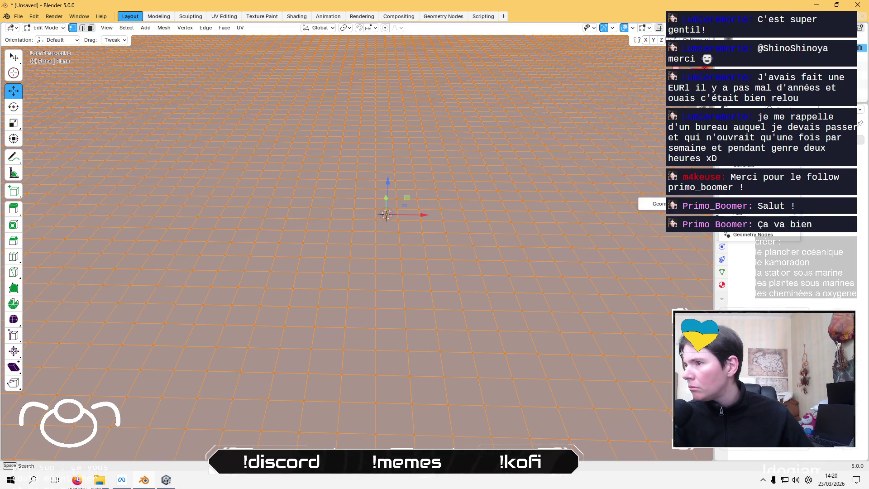
{"action": "mouse_move", "coordinate": [747, 234]}
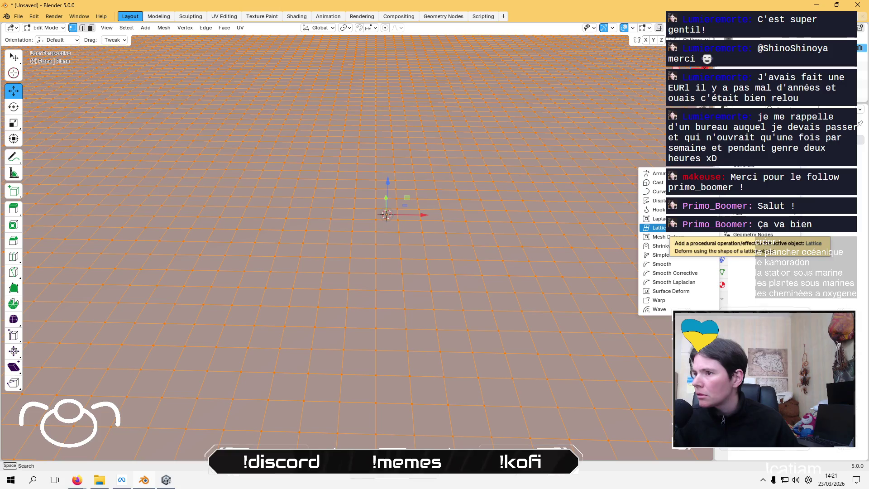
Add the deform modifier to the plane and drag one of its numeric values to a new setting.
{"action": "left_click", "coordinate": [662, 200]}
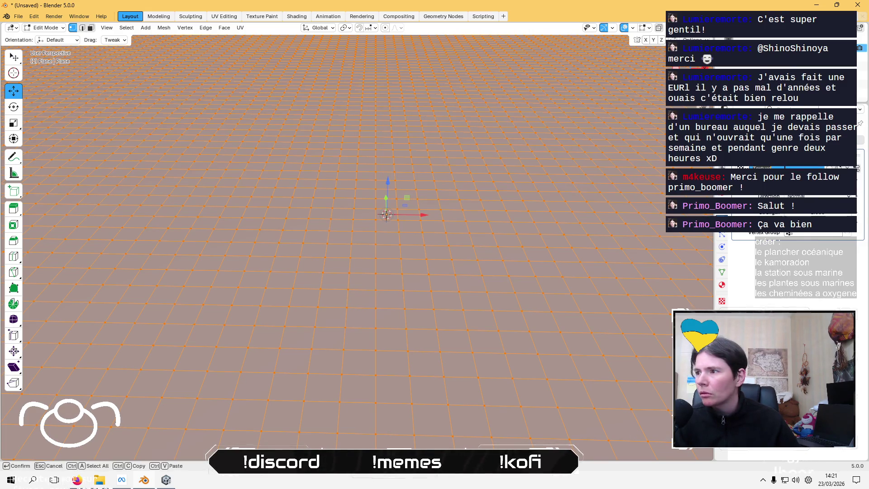
{"action": "key", "text": "ctrl+f"}
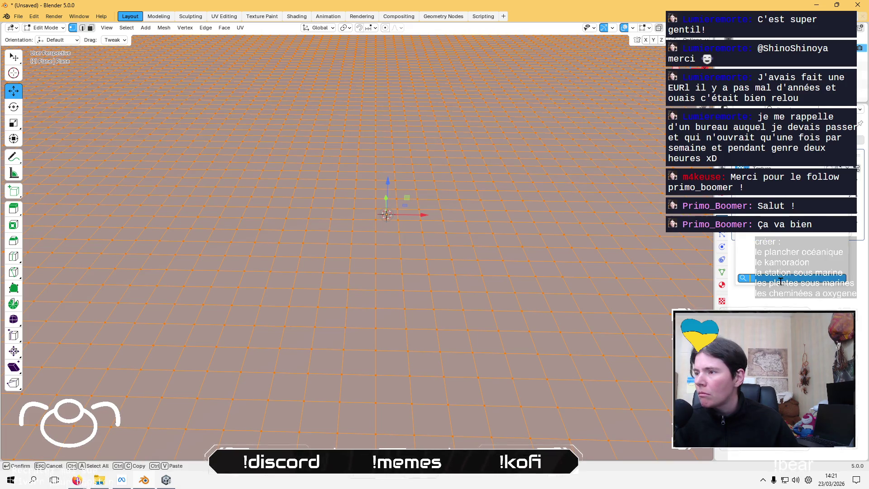
{"action": "key", "text": "Escape"}
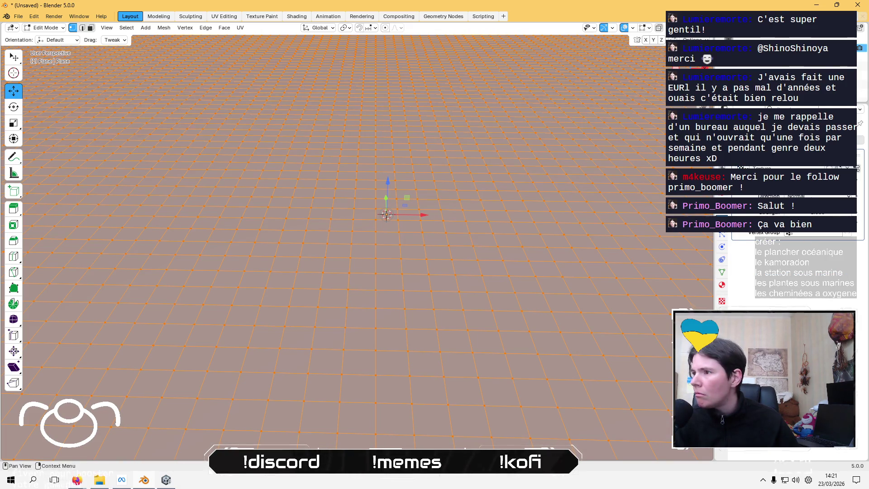
{"action": "left_click", "coordinate": [818, 214]}
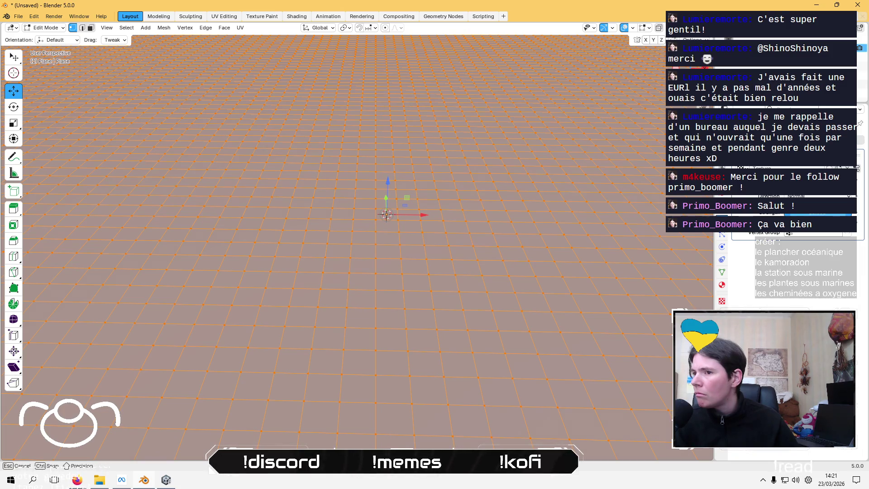
{"action": "left_click_drag", "start_coordinate": [818, 215], "coordinate": [817, 215]}
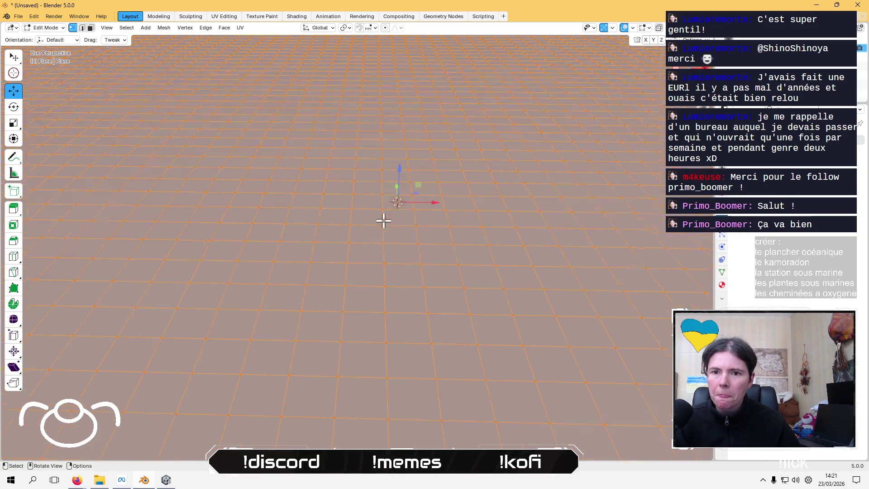
{"action": "scroll", "coordinate": [384, 219], "scroll_direction": "down", "scroll_amount": 2}
{"action": "scroll", "coordinate": [384, 217], "scroll_direction": "down", "scroll_amount": 4}
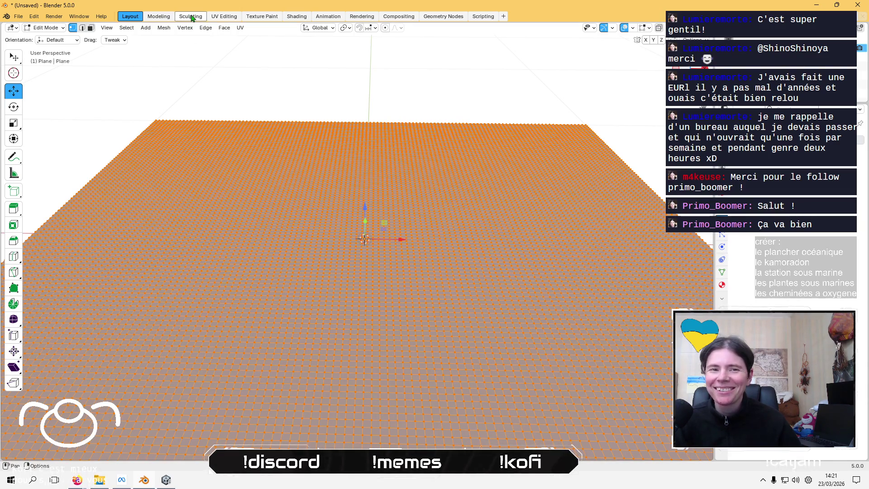
{"action": "left_click", "coordinate": [126, 27]}
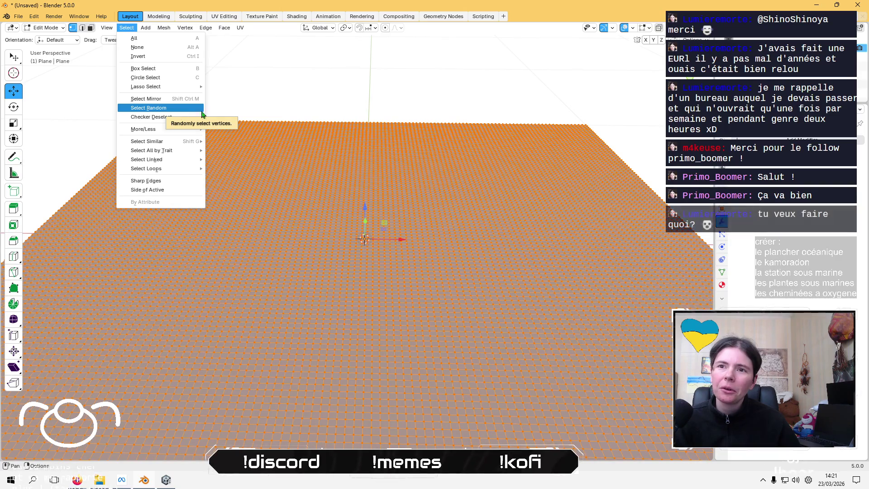
Deselect all vertices, then randomly select about half of them with ratio 0.5.
{"action": "left_click", "coordinate": [299, 100]}
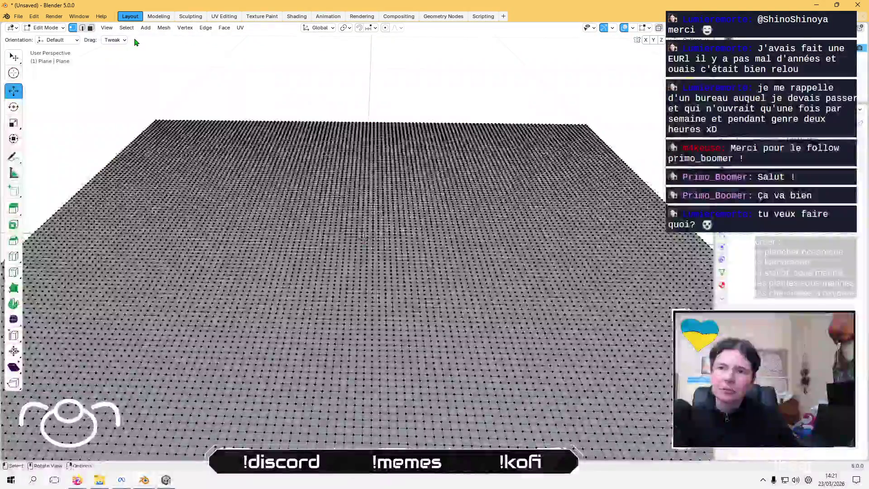
{"action": "left_click", "coordinate": [127, 27]}
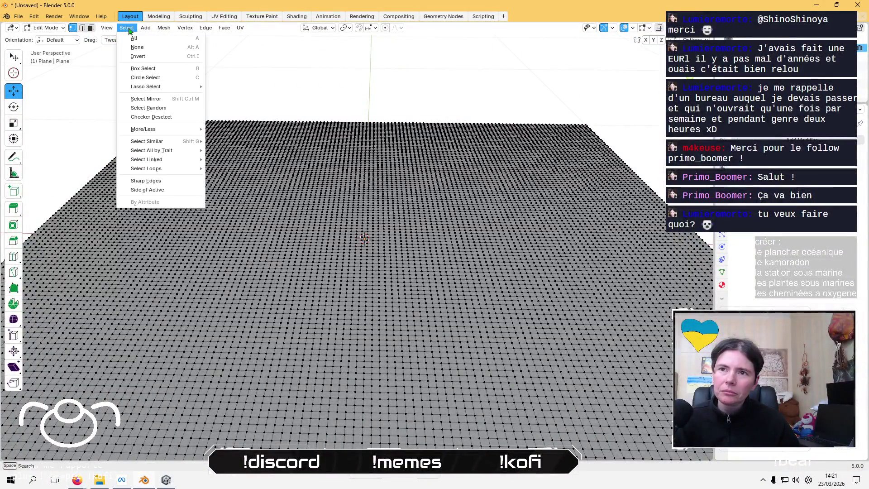
{"action": "left_click", "coordinate": [165, 109]}
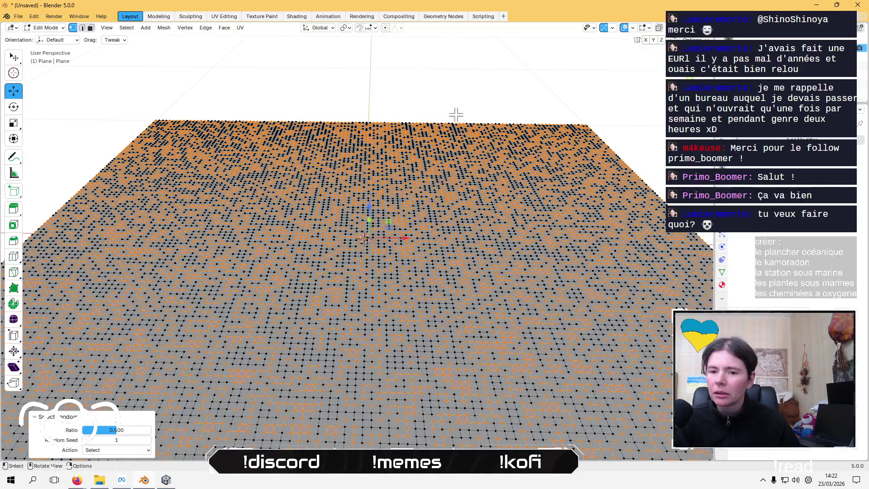
{"action": "scroll", "coordinate": [455, 114], "scroll_direction": "down", "scroll_amount": 2}
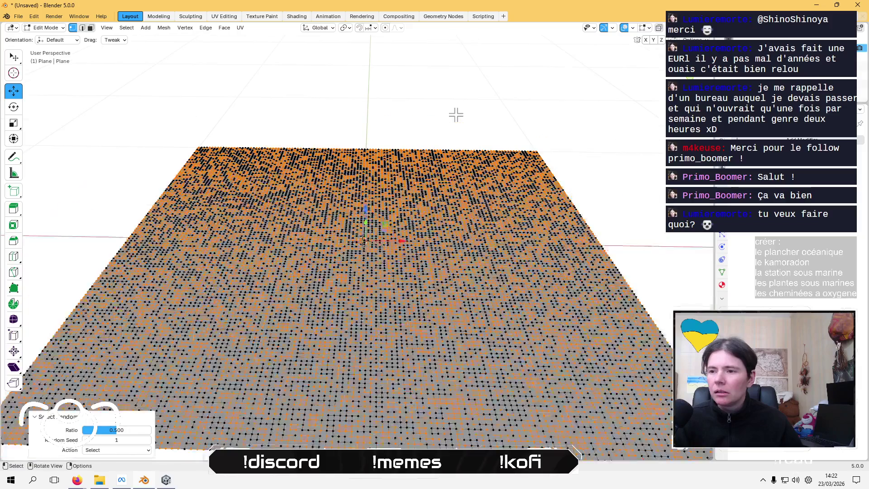
{"action": "scroll", "coordinate": [439, 116], "scroll_direction": "up", "scroll_amount": 3}
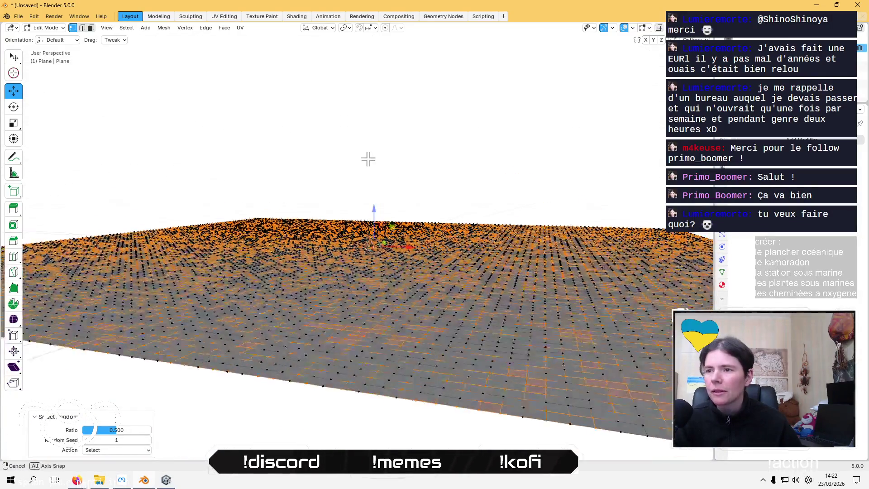
Inspect the random selection from several angles, undo back to full selection, and switch windows.
{"action": "middle_click_drag", "start_coordinate": [373, 197], "coordinate": [363, 194]}
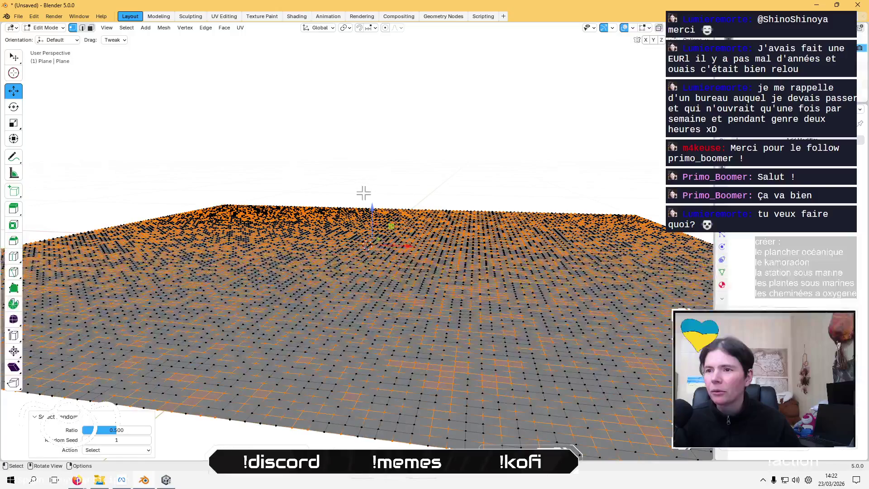
{"action": "middle_click_drag", "start_coordinate": [385, 155], "coordinate": [406, 168]}
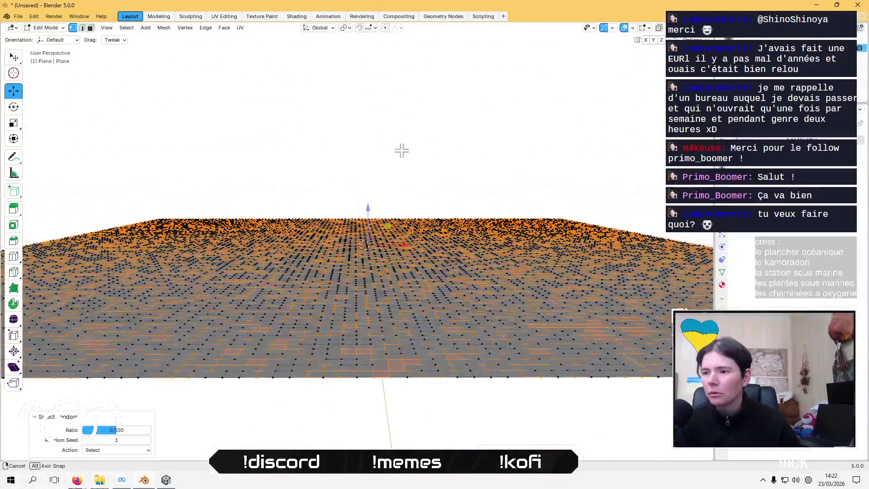
{"action": "mouse_move", "coordinate": [406, 168]}
{"action": "middle_mouse_down"}
{"action": "mouse_move", "coordinate": [400, 208]}
{"action": "mouse_move", "coordinate": [408, 212]}
{"action": "middle_mouse_up"}
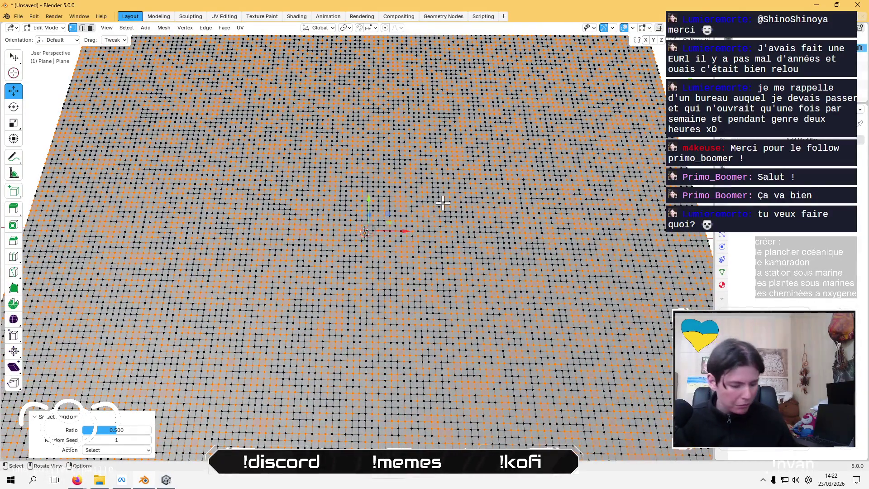
{"action": "key", "text": "ctrl+z"}
{"action": "key", "text": "alt+Tab"}
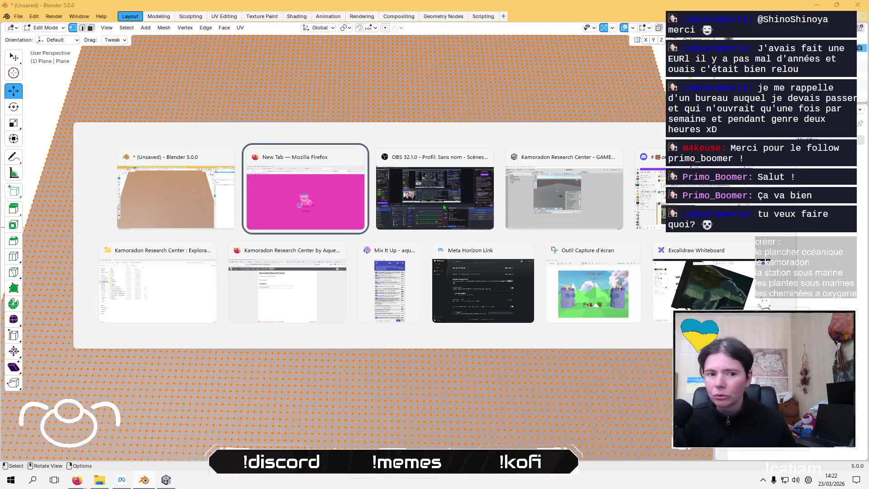
Back in Blender, pick a few single vertices of the grid, then select every vertex again.
{"action": "key", "text": "alt+Tab"}
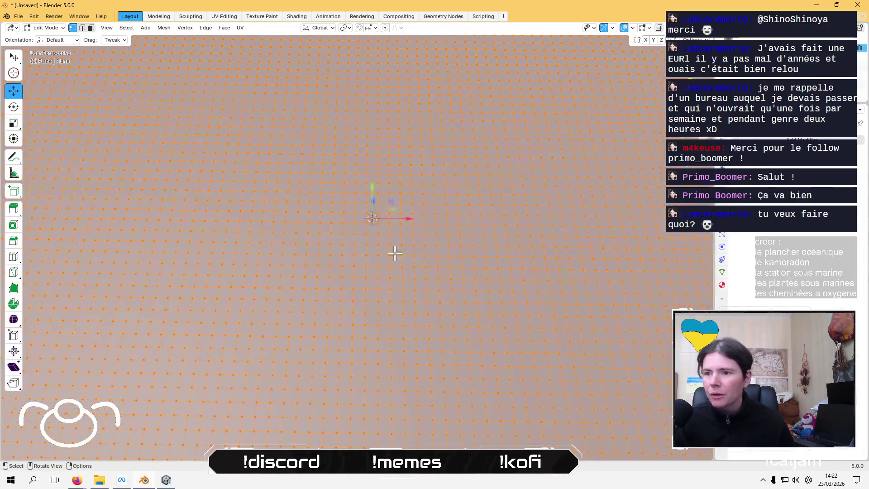
{"action": "mouse_move", "coordinate": [394, 254]}
{"action": "middle_mouse_down"}
{"action": "mouse_move", "coordinate": [341, 249]}
{"action": "mouse_move", "coordinate": [351, 277]}
{"action": "mouse_move", "coordinate": [383, 223]}
{"action": "middle_mouse_up"}
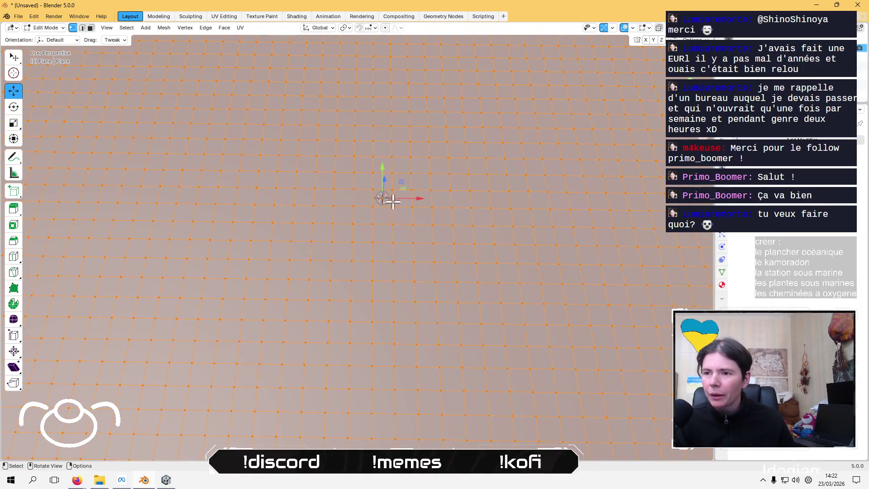
{"action": "scroll", "coordinate": [401, 237], "scroll_direction": "up", "scroll_amount": 3}
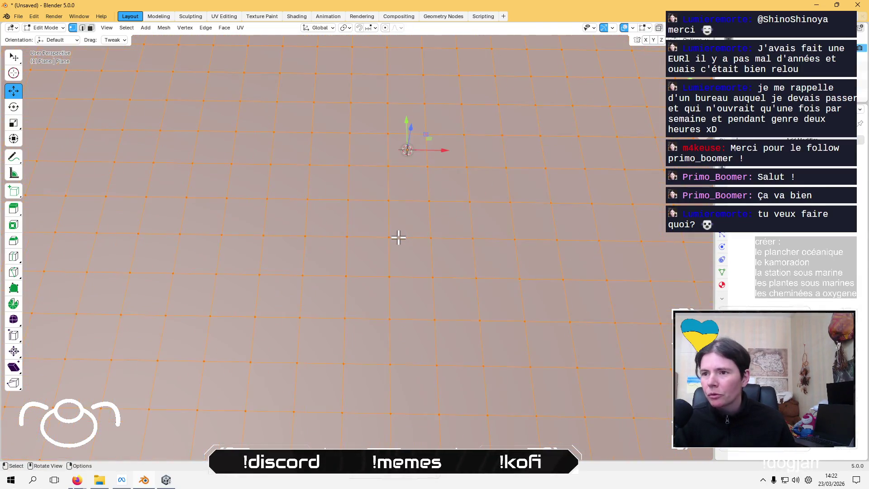
{"action": "left_click", "coordinate": [391, 237]}
{"action": "key", "text": "g"}
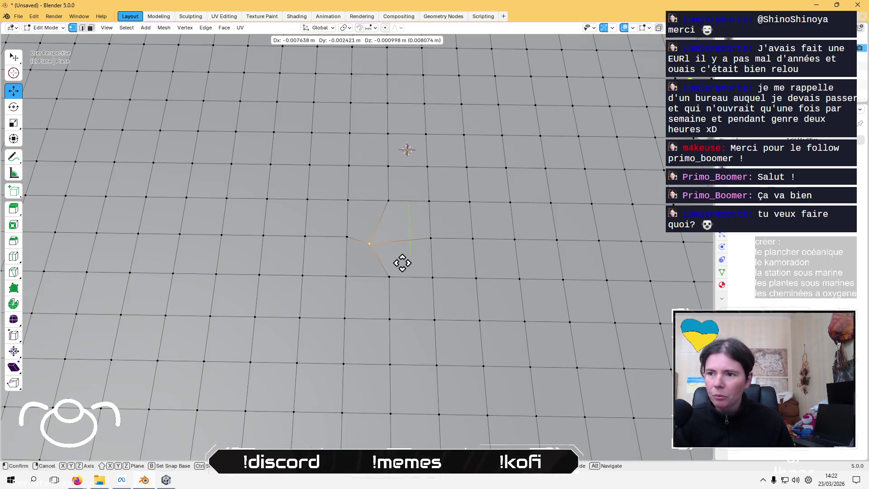
{"action": "key", "text": "Escape"}
{"action": "left_click", "coordinate": [442, 278]}
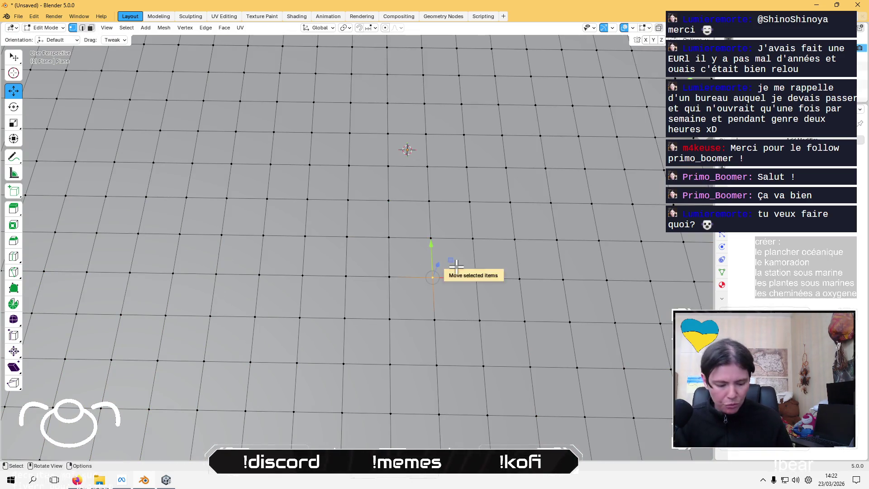
{"action": "left_click", "coordinate": [454, 268]}
{"action": "key", "text": "a"}
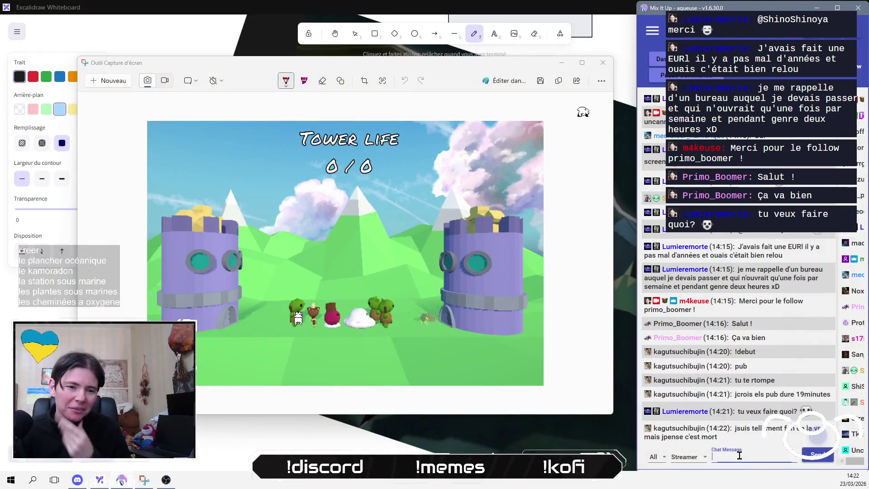
{"action": "type", "text": "@k"}
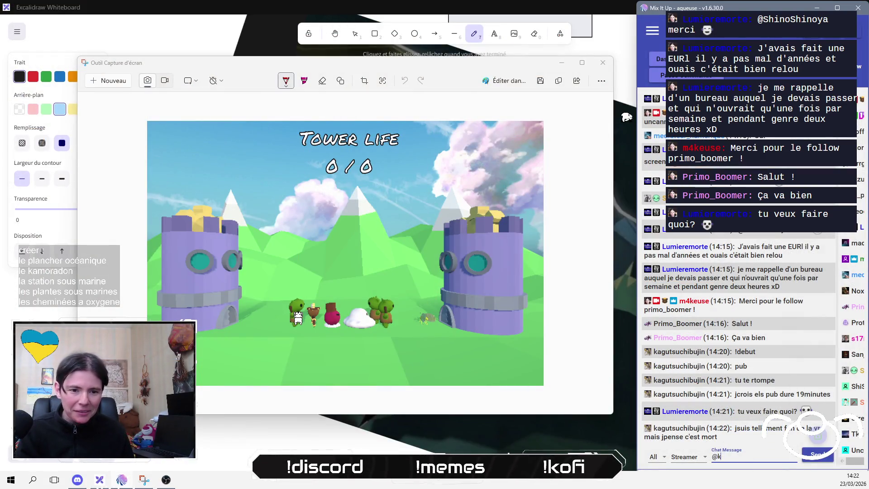
{"action": "type", "text": "aa"}
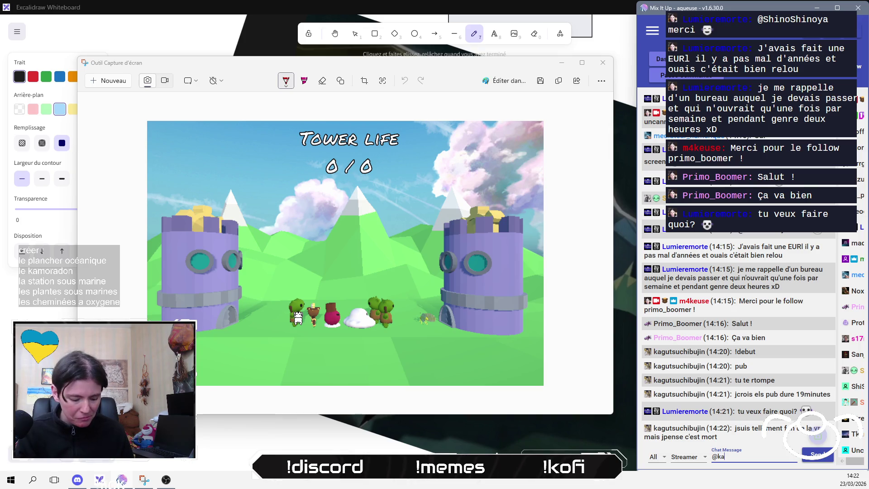
Remove the half-typed mention and send the apology message to the stream chat.
{"action": "key", "text": "BackSpace"}
{"action": "key", "text": "BackSpace"}
{"action": "key", "text": "BackSpace"}
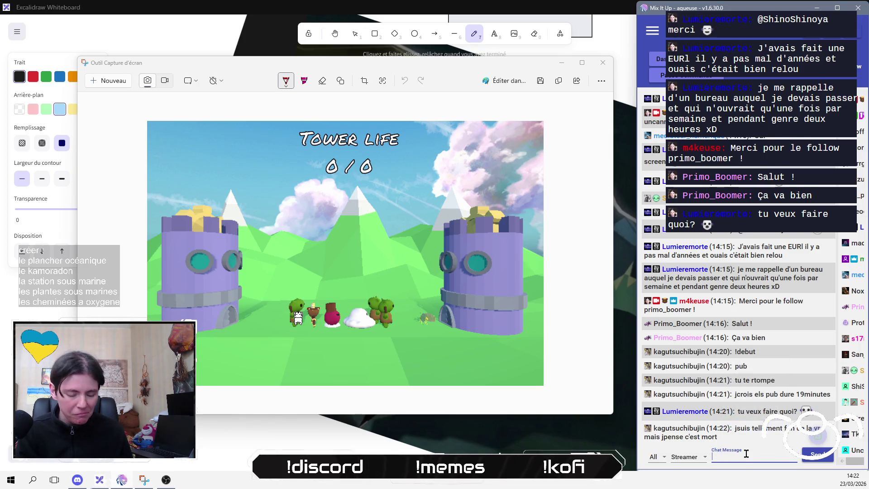
{"action": "type", "text": "déso pour l"}
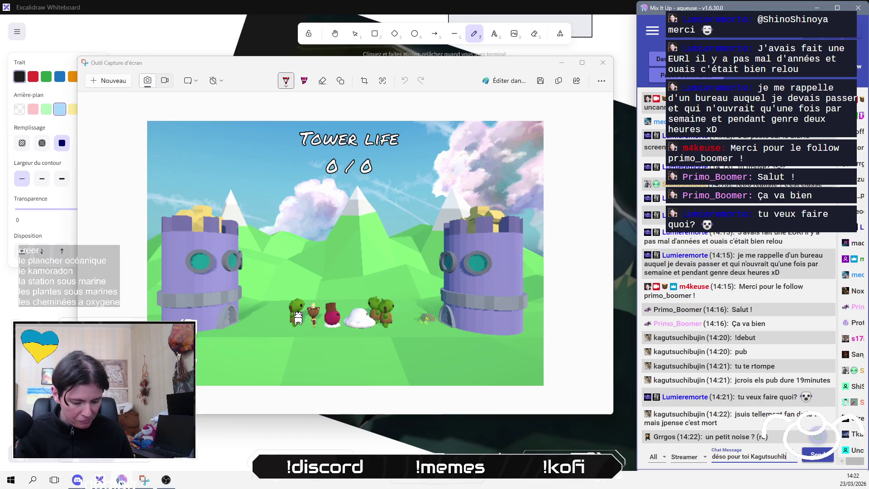
{"action": "key", "text": "Return"}
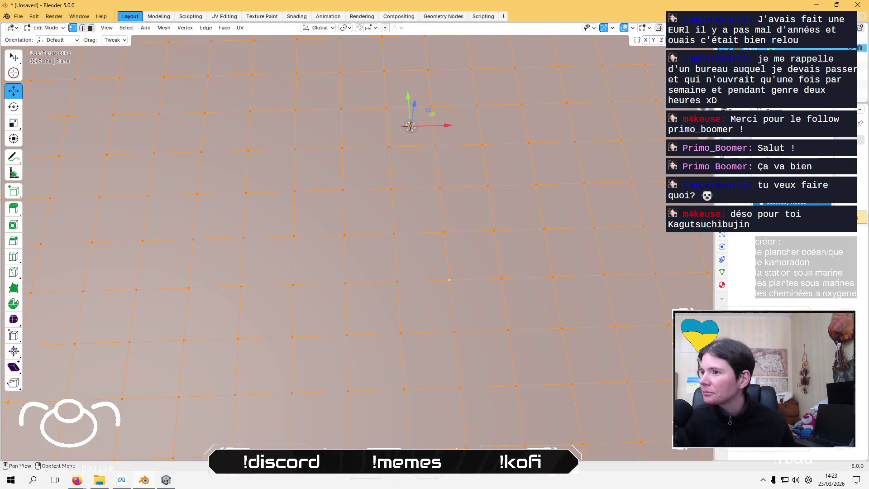
Add a Geometry Nodes modifier to the plane and switch over to Firefox.
{"action": "left_click", "coordinate": [791, 204]}
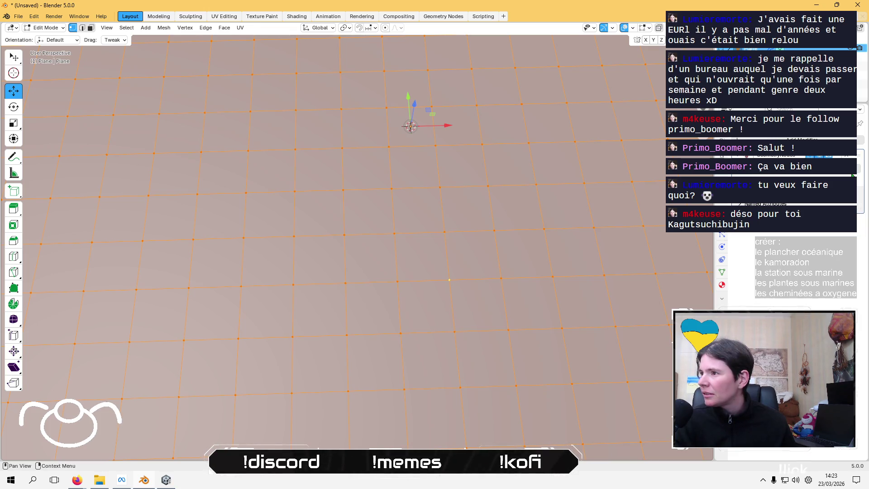
{"action": "left_click", "coordinate": [805, 140]}
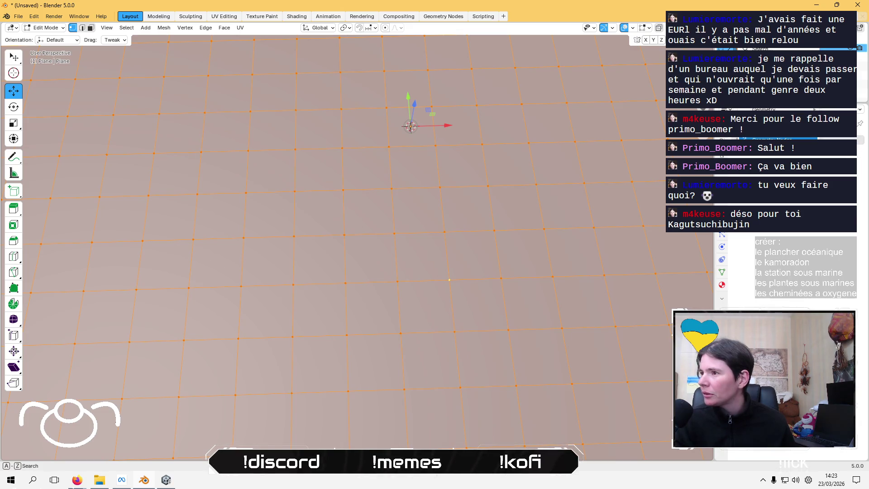
{"action": "type", "text": "Geometry"}
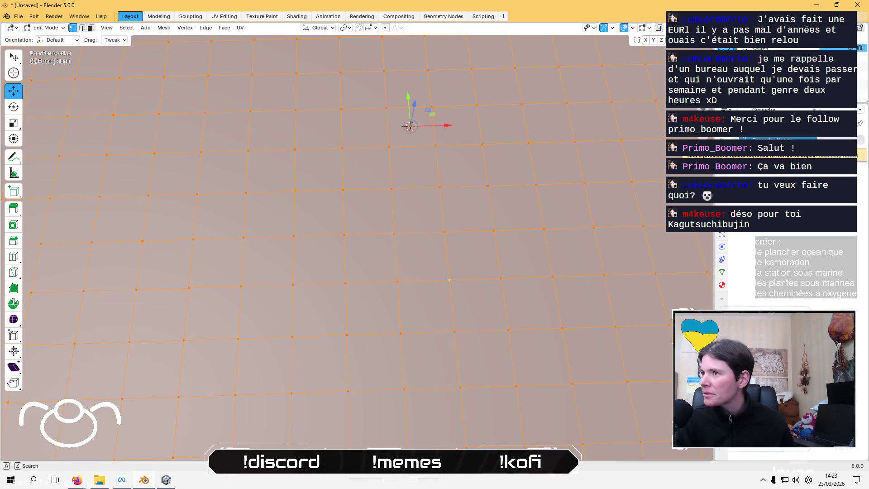
{"action": "key", "text": "alt+Tab"}
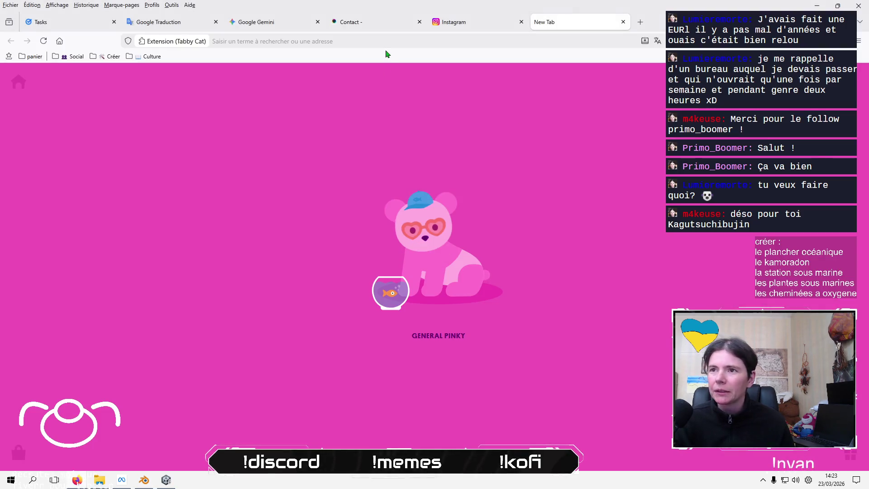
Go to google.com and search 'blender displace vertices randomly' via the suggestion.
{"action": "left_click", "coordinate": [389, 45]}
{"action": "type", "text": "google.com/"}
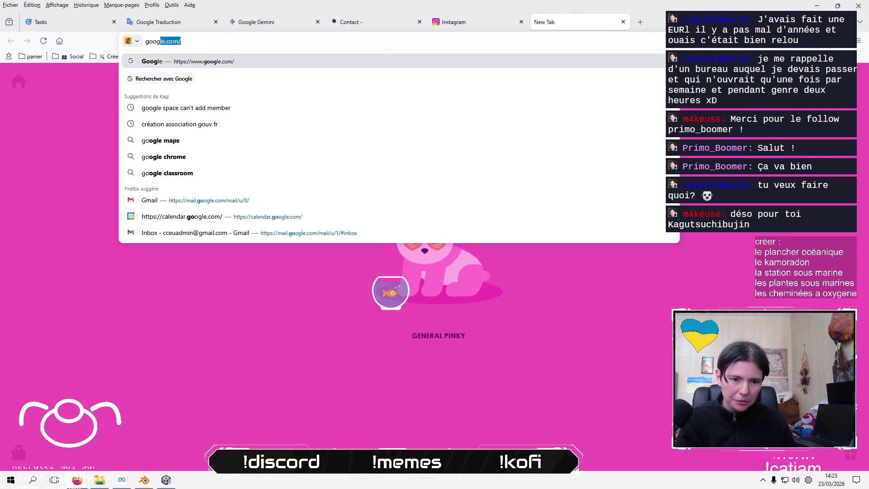
{"action": "key", "text": "Return"}
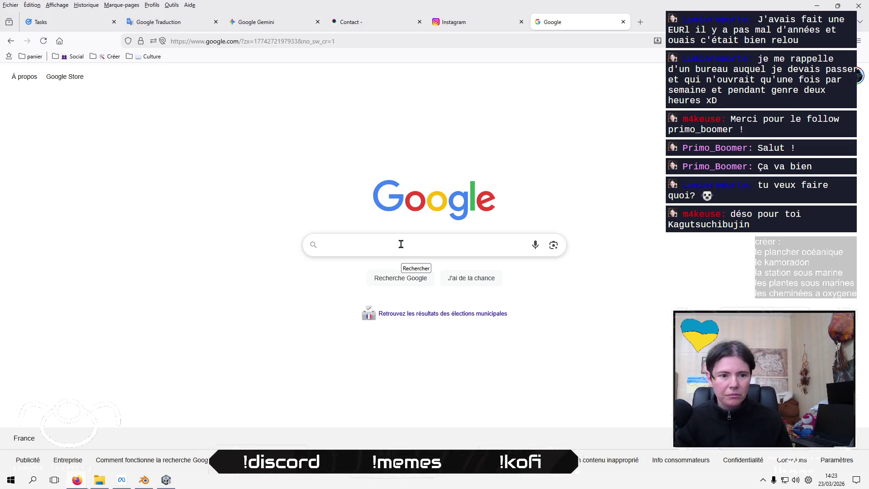
{"action": "type", "text": "blender "}
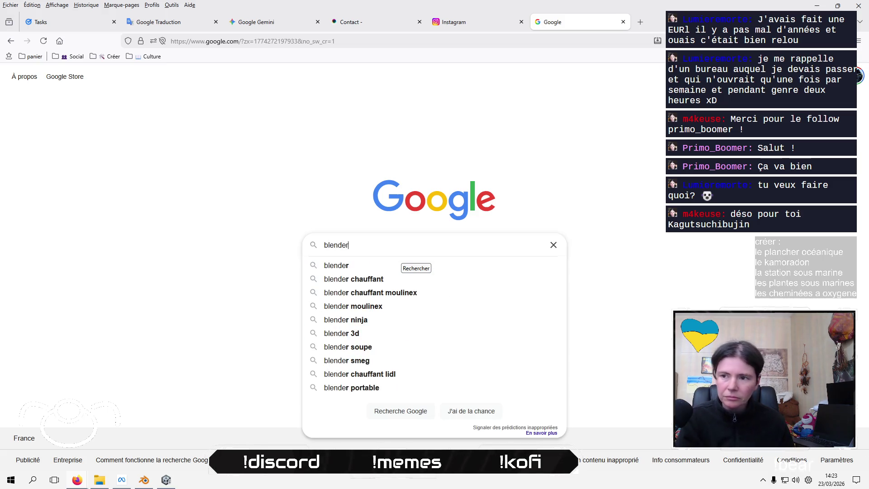
{"action": "type", "text": "displa"}
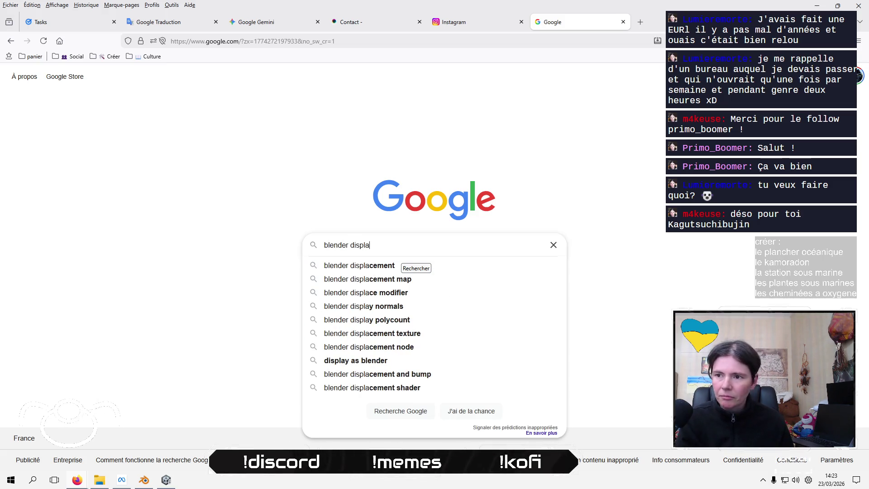
{"action": "type", "text": "ce vert"}
{"action": "key", "text": "Down"}
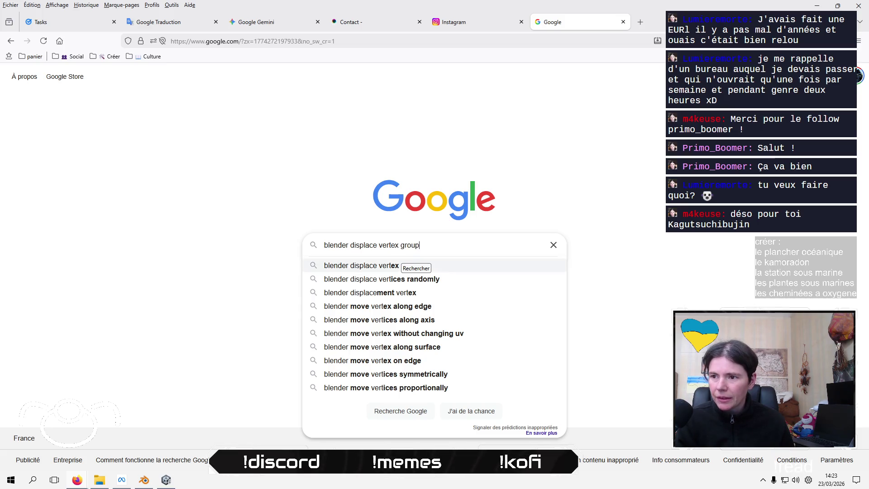
{"action": "key", "text": "Down"}
{"action": "key", "text": "Return"}
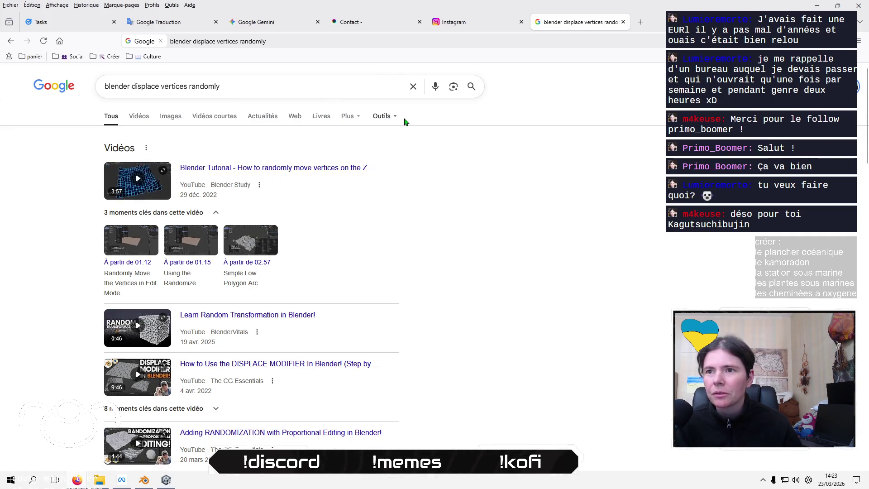
Clear Google's query and run the same search from the address bar with Kagi.
{"action": "double_click", "coordinate": [298, 90]}
{"action": "key", "text": "ctrl+a"}
{"action": "key", "text": "BackSpace"}
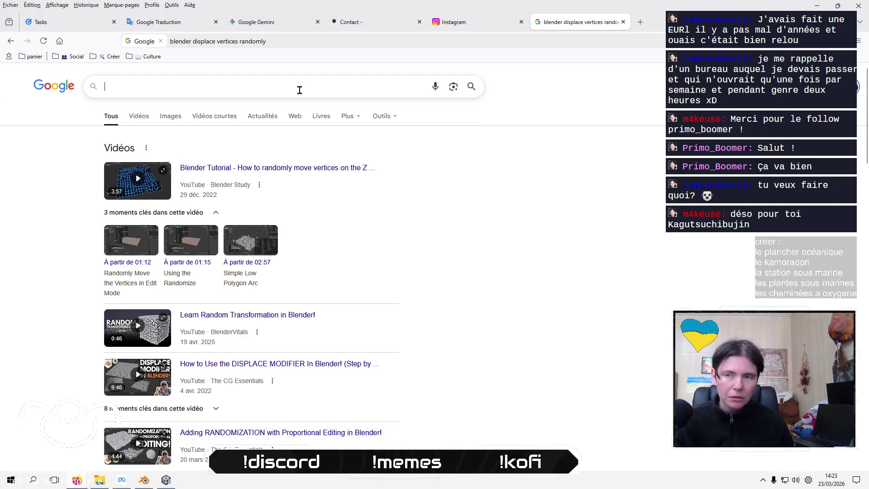
{"action": "left_click", "coordinate": [161, 42]}
{"action": "left_click", "coordinate": [282, 41]}
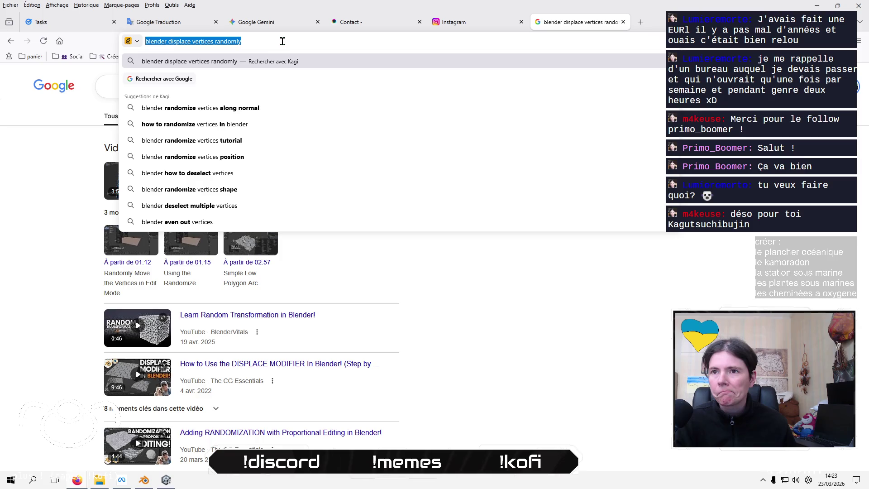
{"action": "key", "text": "Return"}
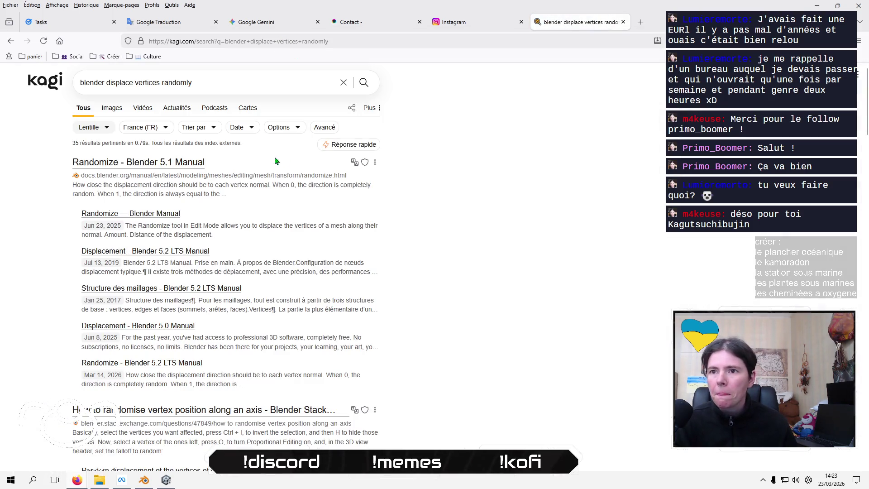
Limit the Kagi results to the past year, read them, and return to Blender.
{"action": "left_click", "coordinate": [252, 129]}
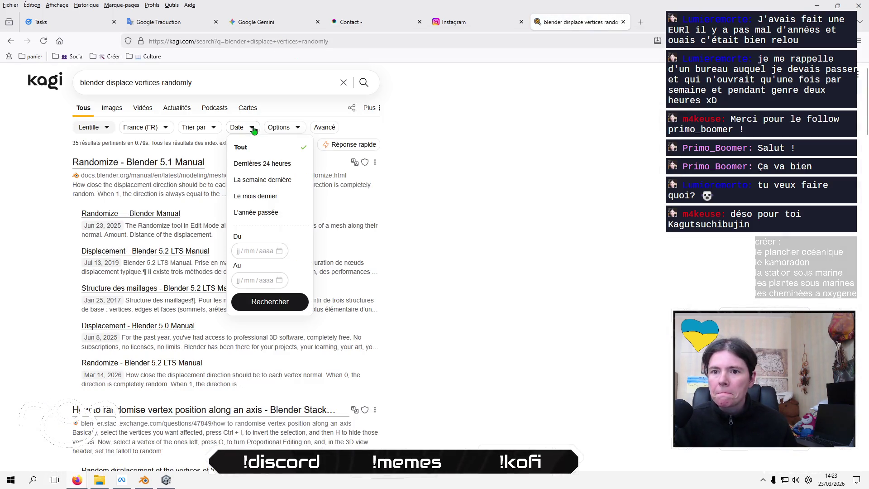
{"action": "left_click", "coordinate": [269, 213]}
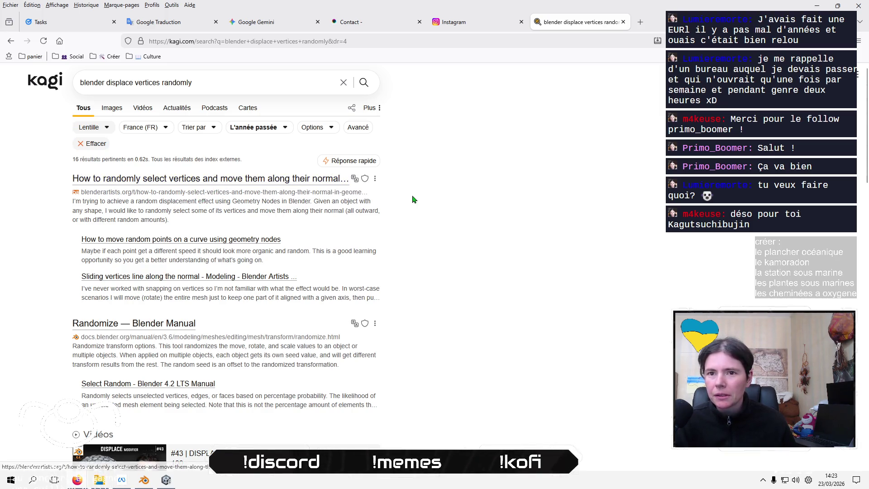
{"action": "scroll", "coordinate": [239, 204], "scroll_direction": "down", "scroll_amount": 1}
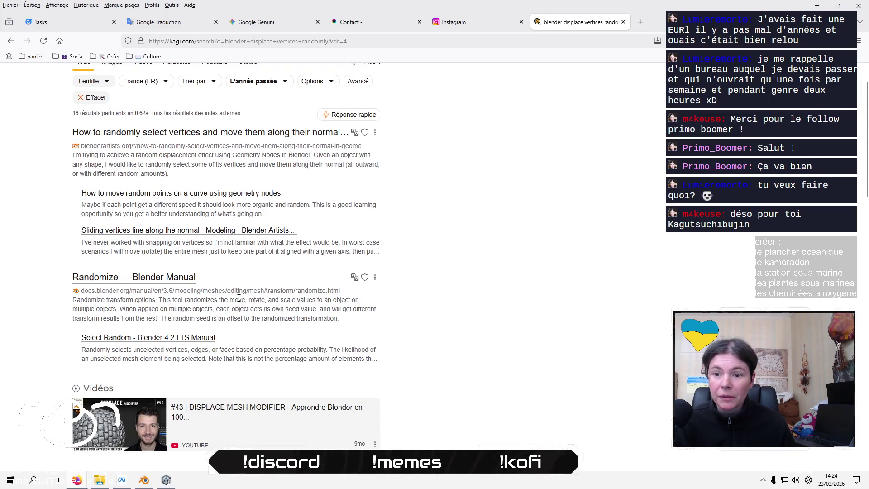
{"action": "scroll", "coordinate": [239, 299], "scroll_direction": "down", "scroll_amount": 1}
{"action": "scroll", "coordinate": [239, 302], "scroll_direction": "down", "scroll_amount": 2}
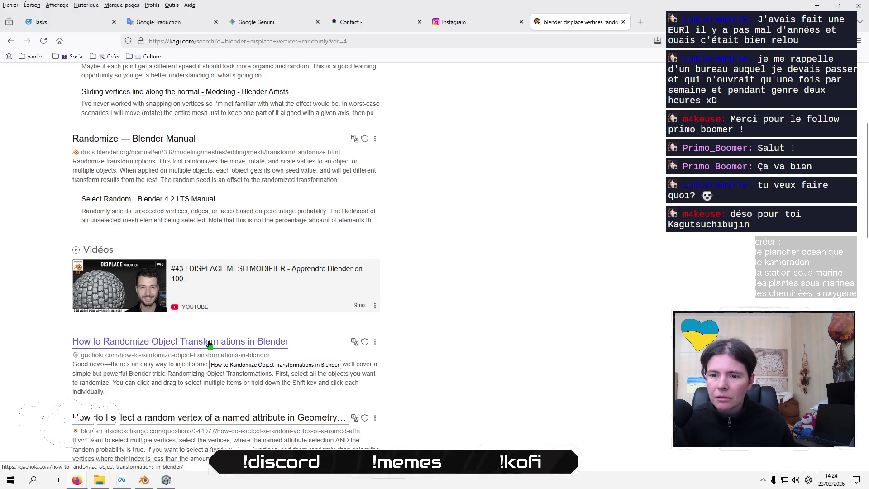
{"action": "scroll", "coordinate": [210, 342], "scroll_direction": "up", "scroll_amount": 4}
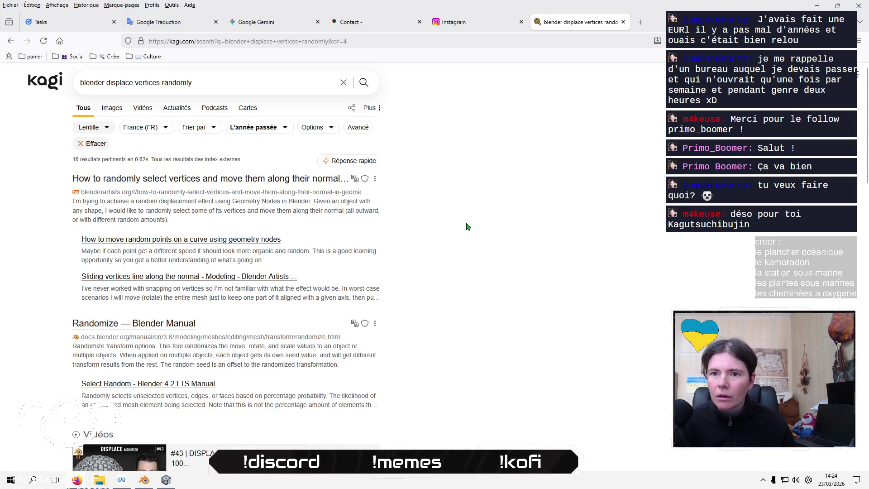
{"action": "scroll", "coordinate": [248, 308], "scroll_direction": "down", "scroll_amount": 1}
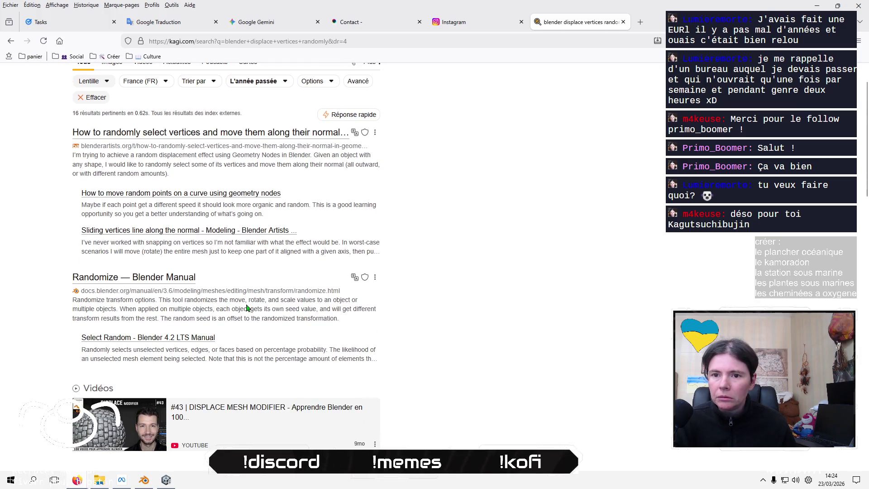
{"action": "key", "text": "alt+Tab"}
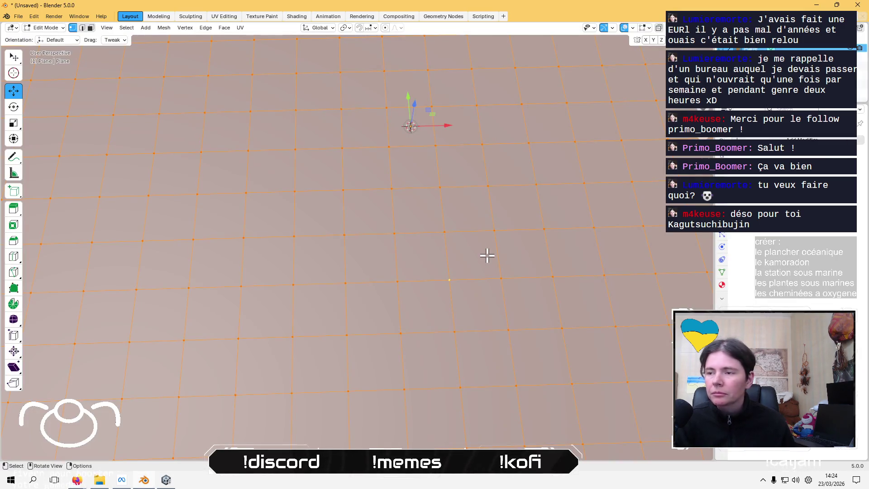
Add a Randomize Transform to the plane and enter a new random offset amount.
{"action": "double_click", "coordinate": [798, 109]}
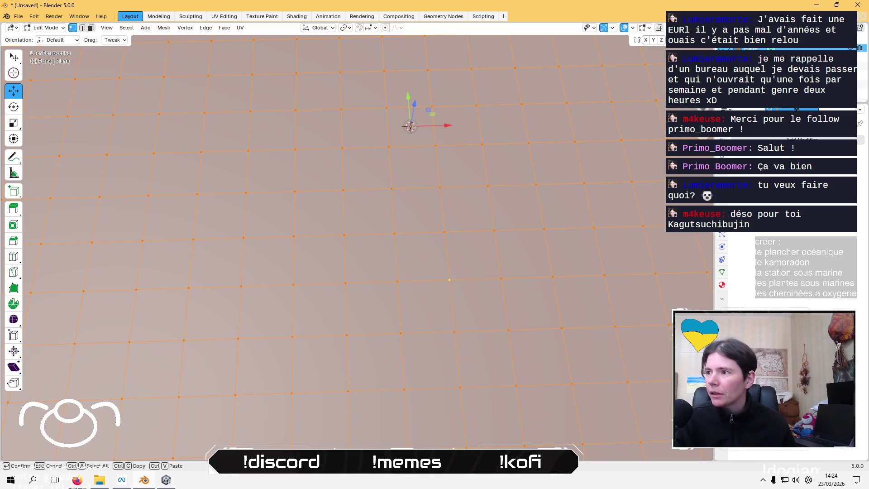
{"action": "type", "text": "ra"}
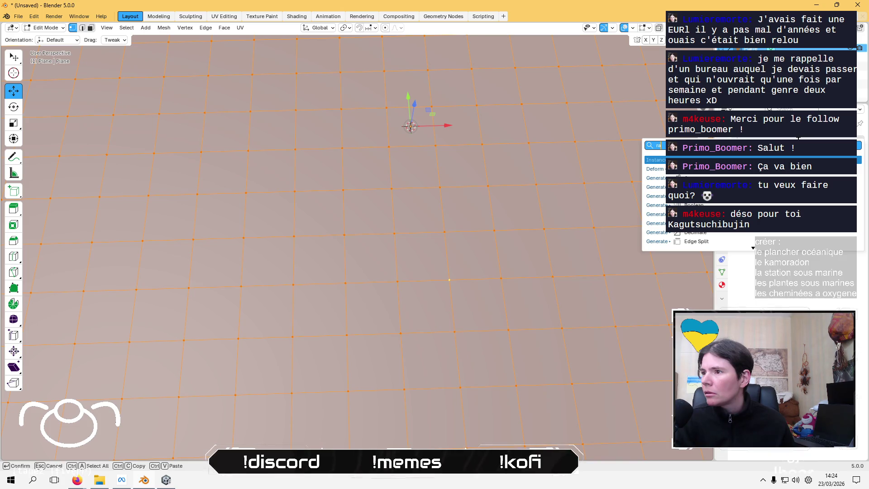
{"action": "key", "text": "Return"}
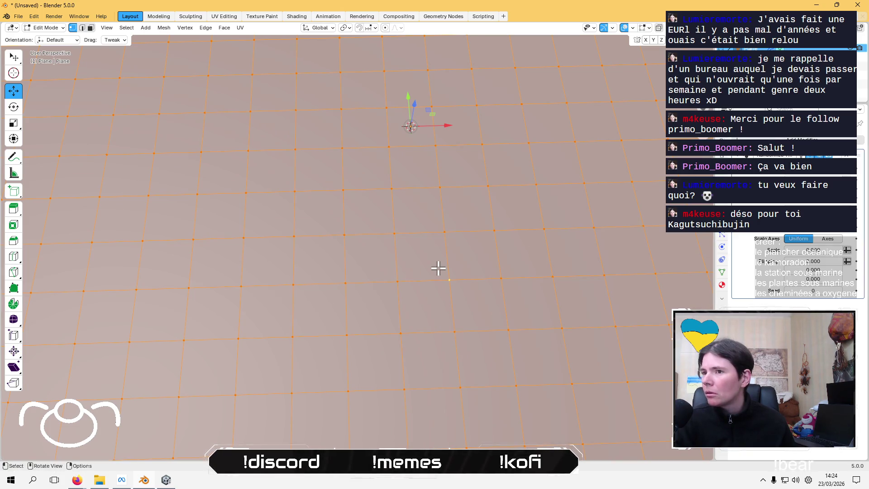
{"action": "scroll", "coordinate": [438, 269], "scroll_direction": "down", "scroll_amount": 6}
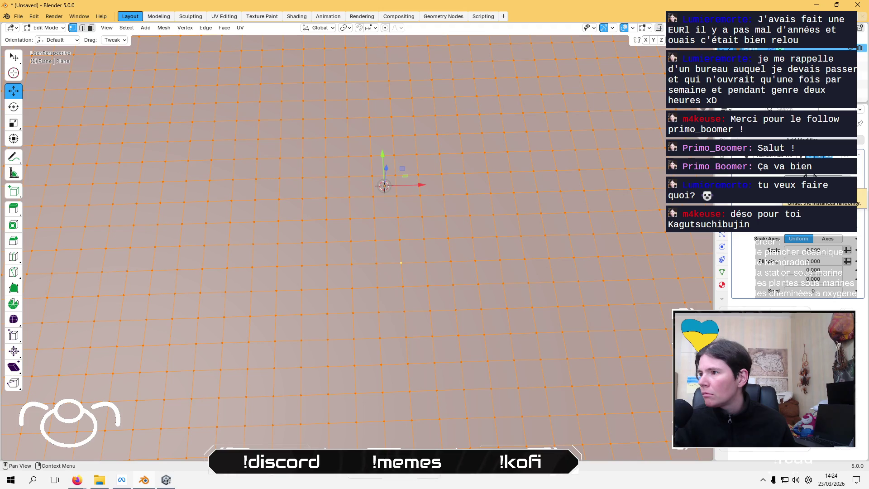
{"action": "left_click_drag", "start_coordinate": [814, 175], "coordinate": [814, 175]}
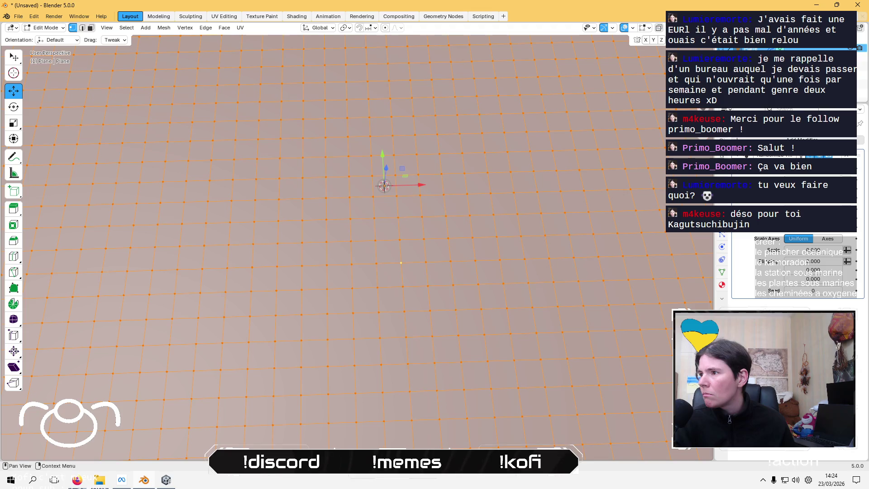
{"action": "left_click", "coordinate": [813, 176]}
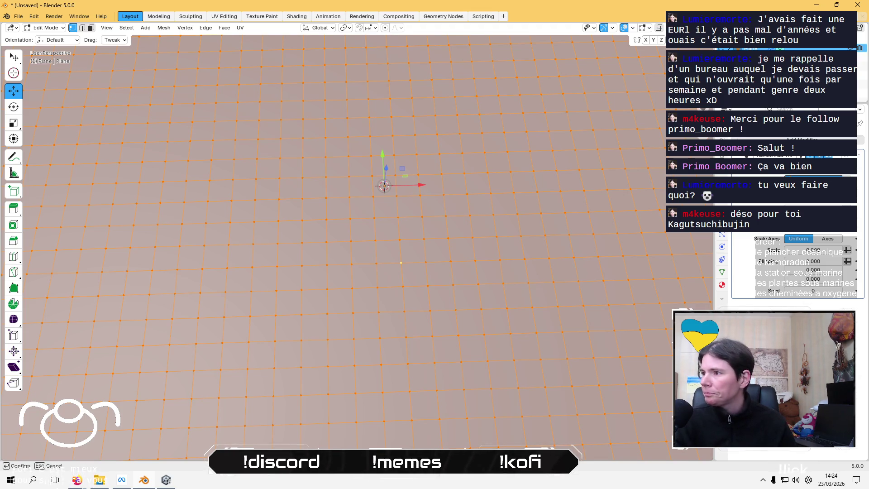
{"action": "key", "text": "Return"}
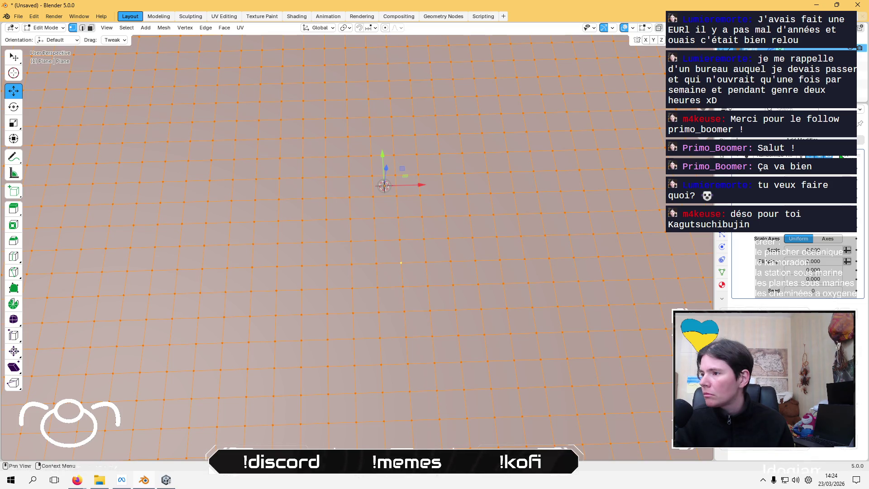
Change the seed, widen the Properties editor, set Scale Axes to per-axis and adjust Scale X.
{"action": "left_click_drag", "start_coordinate": [813, 291], "coordinate": [819, 255]}
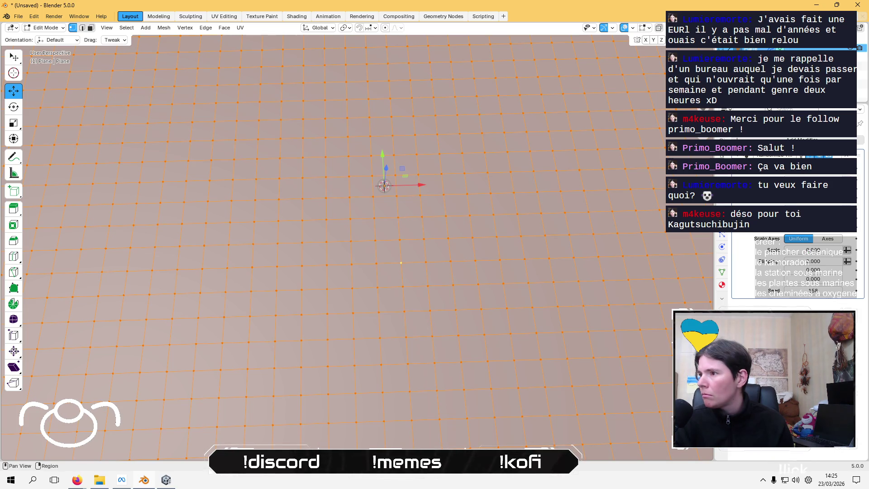
{"action": "left_click_drag", "start_coordinate": [714, 204], "coordinate": [646, 205]}
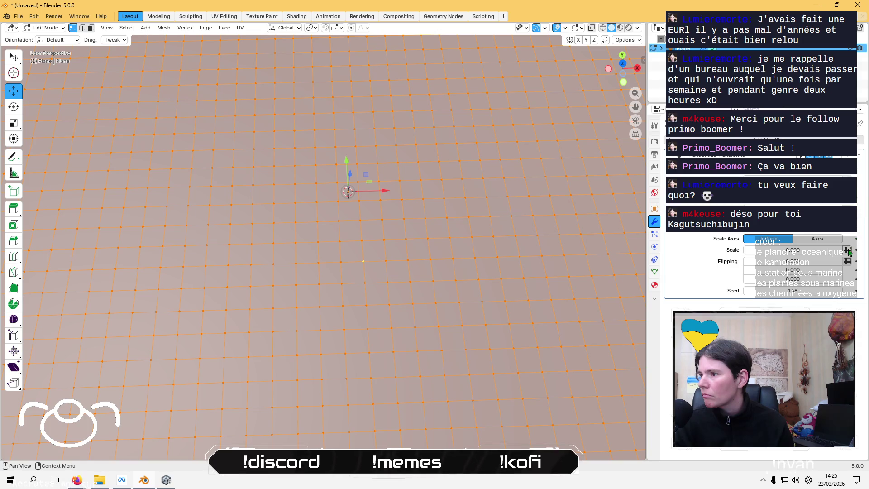
{"action": "left_click", "coordinate": [817, 239]}
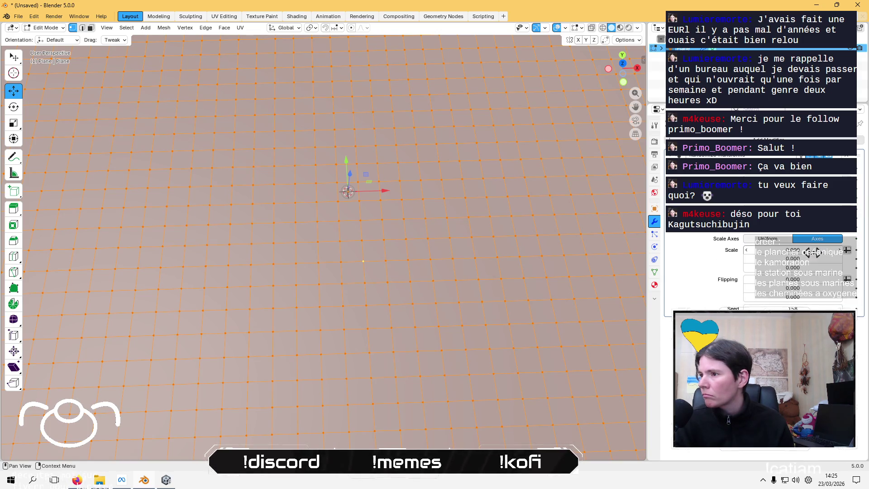
{"action": "left_click_drag", "start_coordinate": [796, 251], "coordinate": [803, 259]}
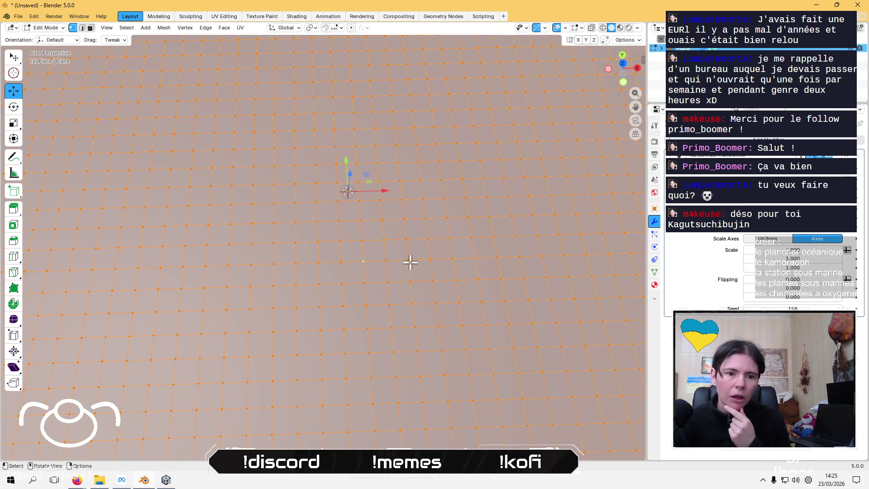
{"action": "key", "text": "alt+Tab"}
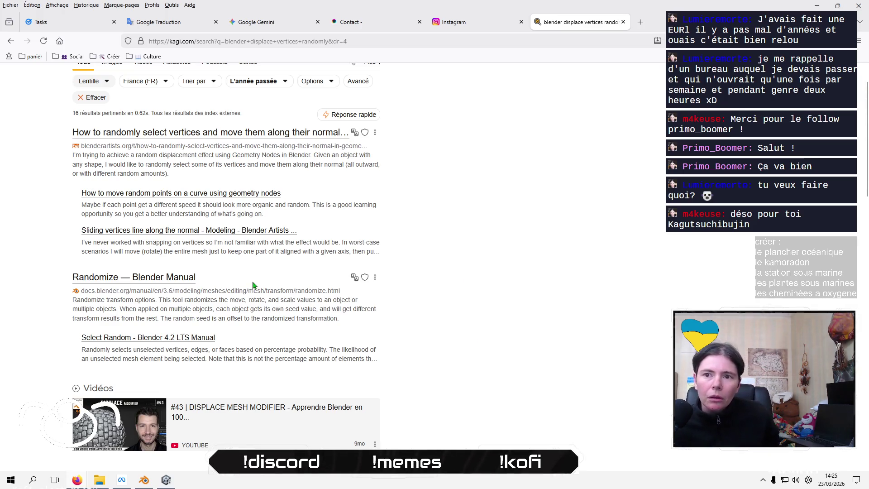
{"action": "scroll", "coordinate": [231, 275], "scroll_direction": "down", "scroll_amount": 3}
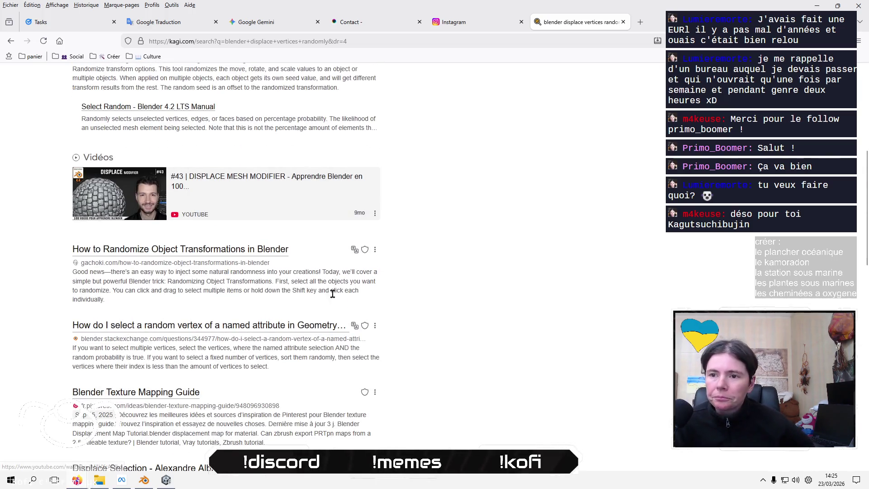
Skim the randomize result snippet, then open the 'Displace Modifier - Blender 5.1 Manual' result.
{"action": "left_click_drag", "start_coordinate": [170, 305], "coordinate": [49, 269]}
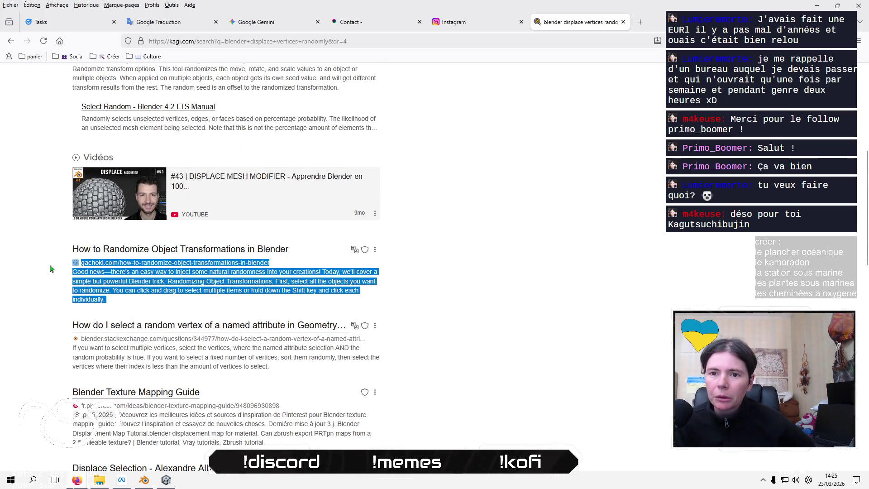
{"action": "left_click", "coordinate": [50, 270]}
{"action": "left_click_drag", "start_coordinate": [111, 302], "coordinate": [34, 249]}
{"action": "left_click", "coordinate": [34, 249]}
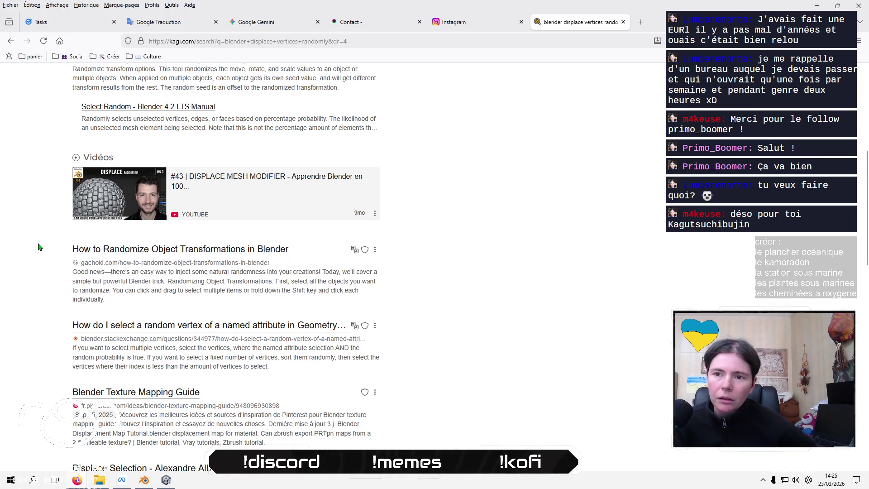
{"action": "scroll", "coordinate": [39, 248], "scroll_direction": "down", "scroll_amount": 3}
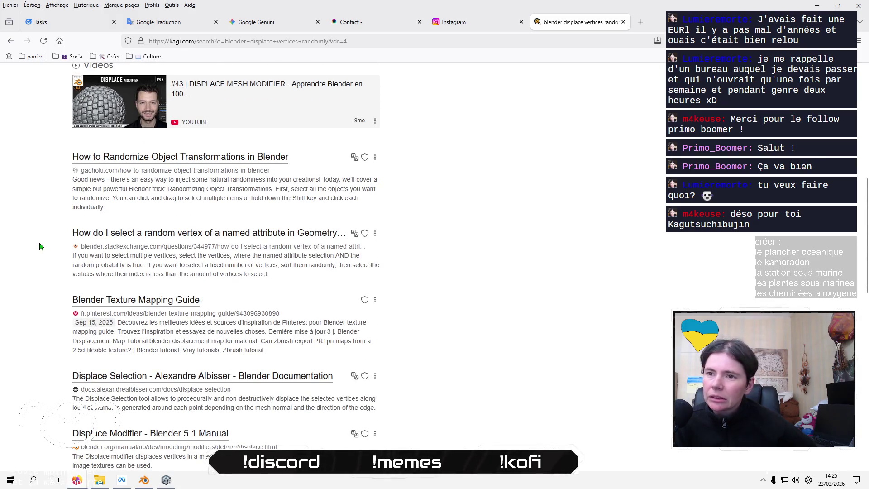
{"action": "scroll", "coordinate": [40, 248], "scroll_direction": "down", "scroll_amount": 3}
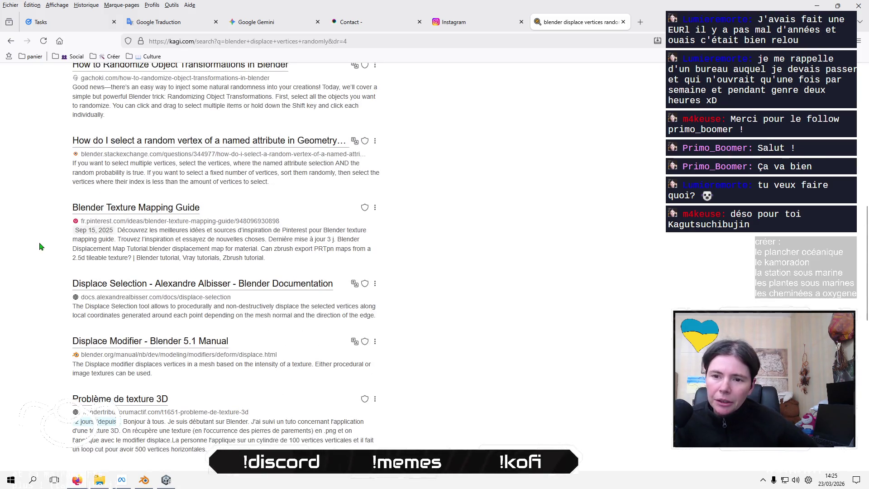
{"action": "left_click", "coordinate": [205, 343]}
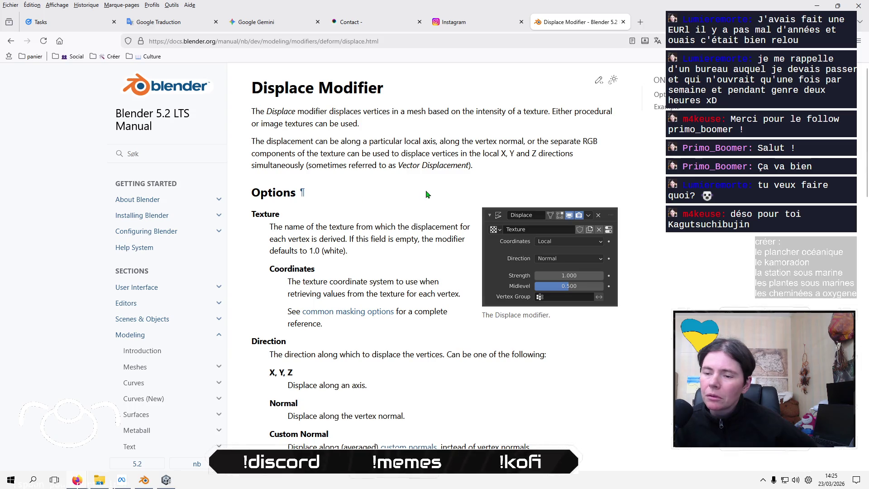
{"action": "scroll", "coordinate": [425, 195], "scroll_direction": "down", "scroll_amount": 2}
{"action": "scroll", "coordinate": [426, 195], "scroll_direction": "down", "scroll_amount": 1}
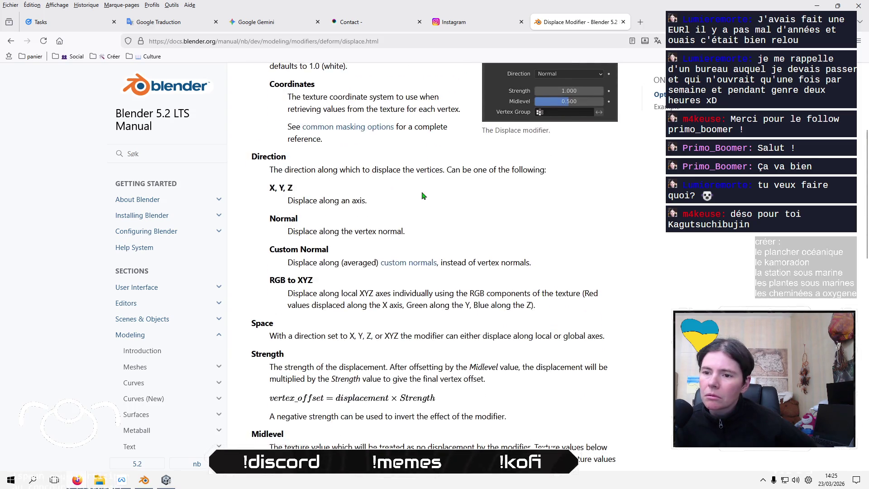
{"action": "scroll", "coordinate": [423, 196], "scroll_direction": "down", "scroll_amount": 3}
{"action": "scroll", "coordinate": [423, 196], "scroll_direction": "down", "scroll_amount": 2}
{"action": "scroll", "coordinate": [582, 243], "scroll_direction": "down", "scroll_amount": 3}
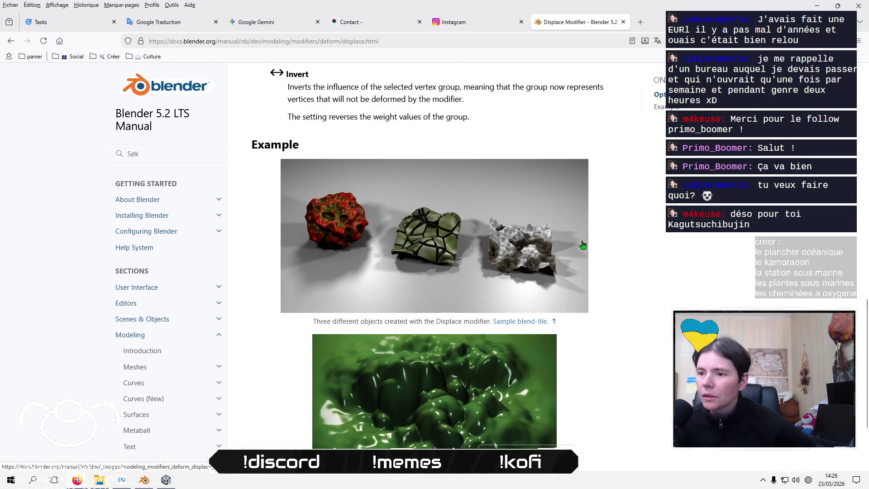
{"action": "scroll", "coordinate": [582, 243], "scroll_direction": "down", "scroll_amount": 2}
After reading down to the example renders, switch back to Blender.
{"action": "key", "text": "alt+Tab"}
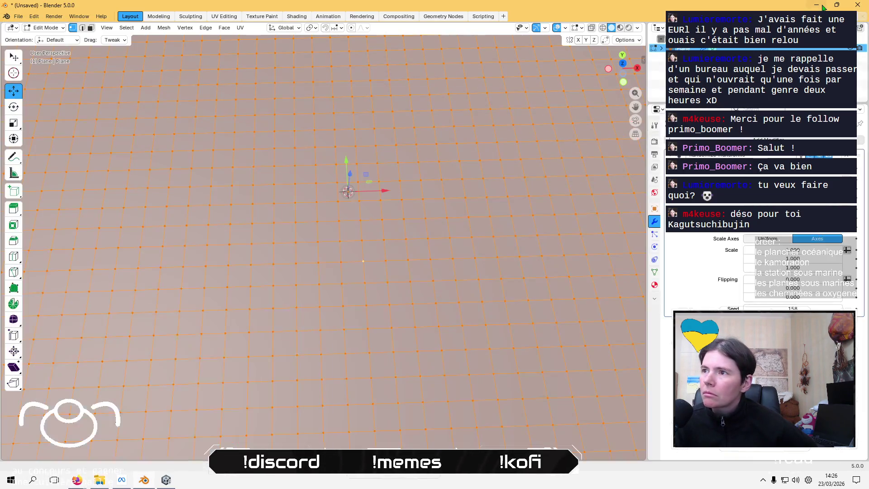
Remove the plane's existing modifier and add a Displace modifier via the Shift+A search.
{"action": "left_click", "coordinate": [836, 156]}
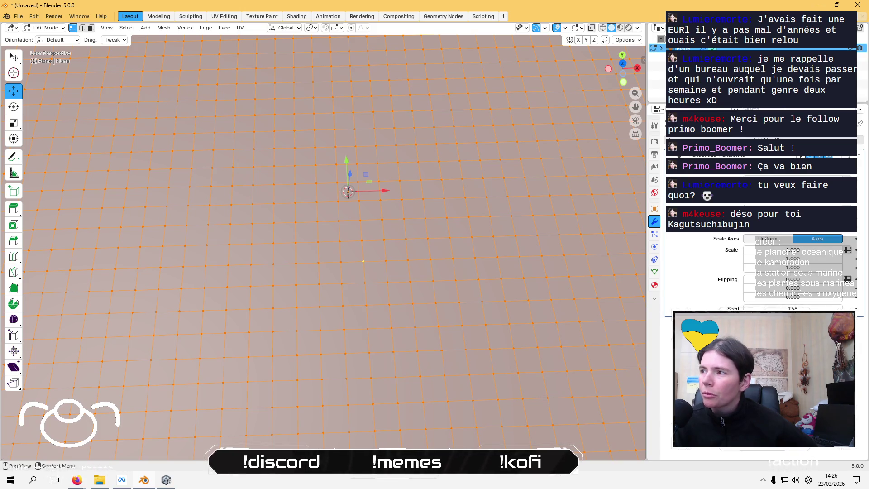
{"action": "key", "text": "ctrl+x"}
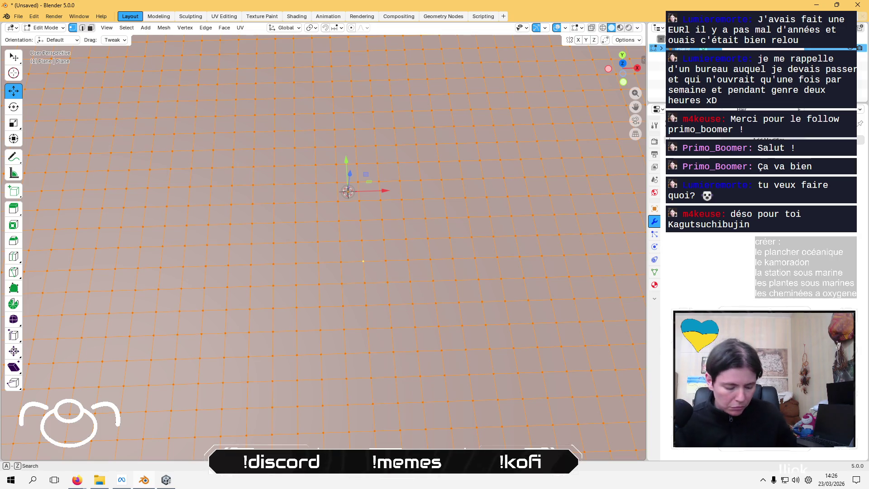
{"action": "key", "text": "shift+a"}
{"action": "type", "text": "dis"}
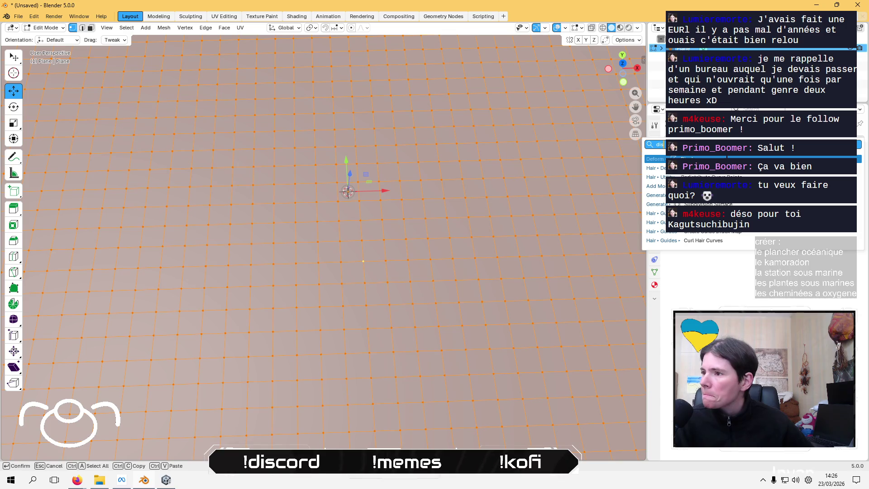
{"action": "key", "text": "Return"}
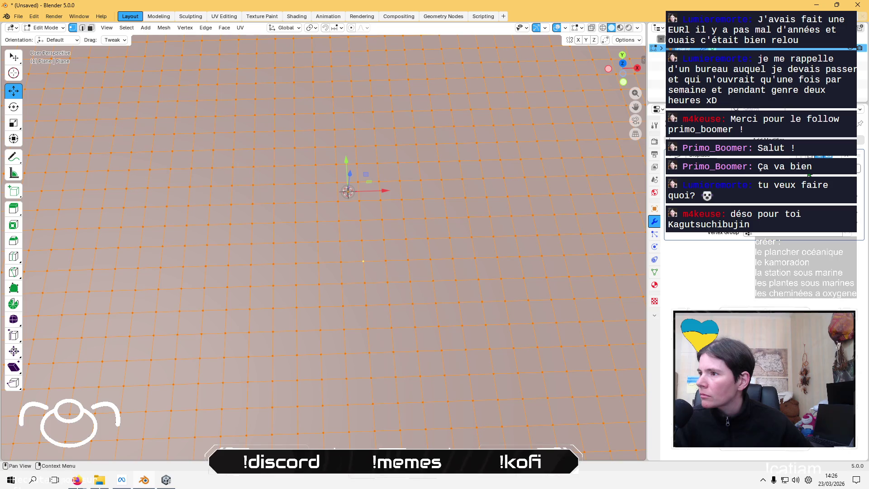
Briefly reopen and dismiss the modifier search, then look at the displacement direction choices.
{"action": "key", "text": "shift+a"}
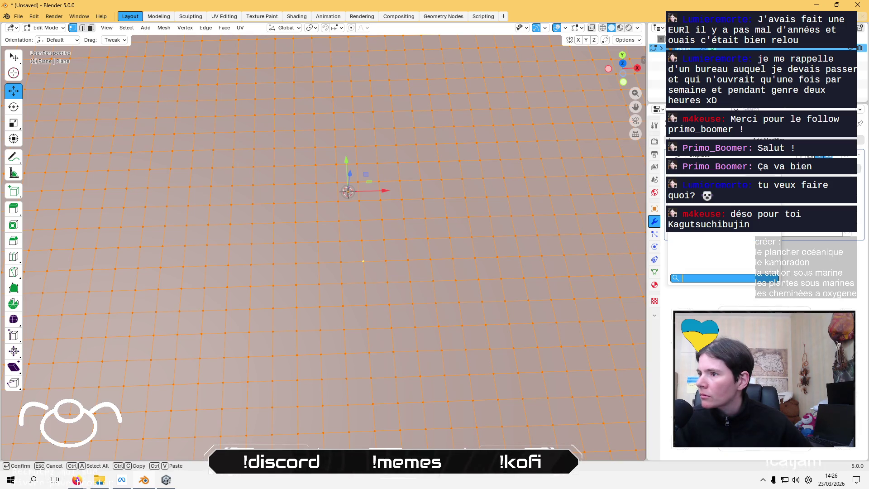
{"action": "key", "text": "Escape"}
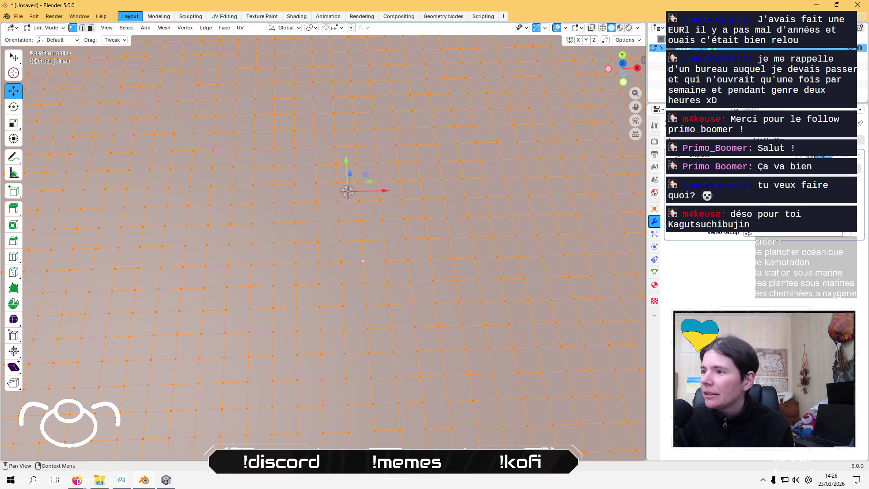
{"action": "left_click", "coordinate": [798, 237]}
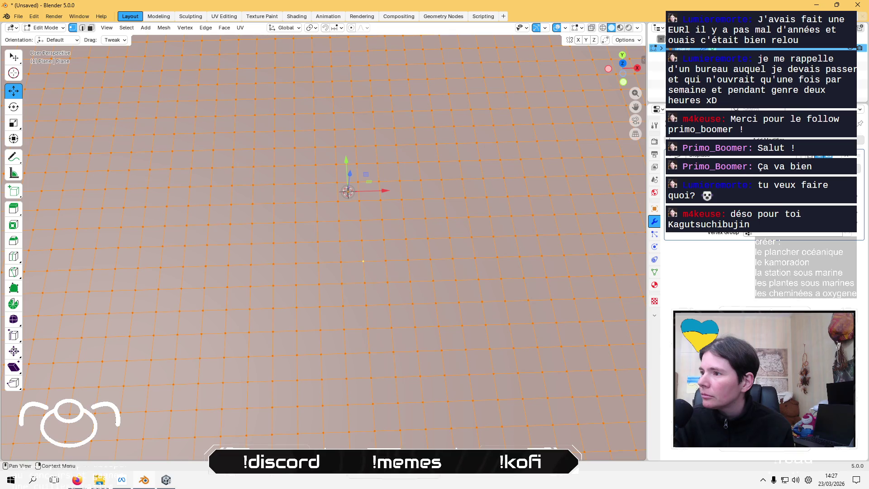
Try different Displace direction settings, then start and cancel a grab transform on the mesh.
{"action": "left_click", "coordinate": [760, 256]}
{"action": "left_click", "coordinate": [797, 236]}
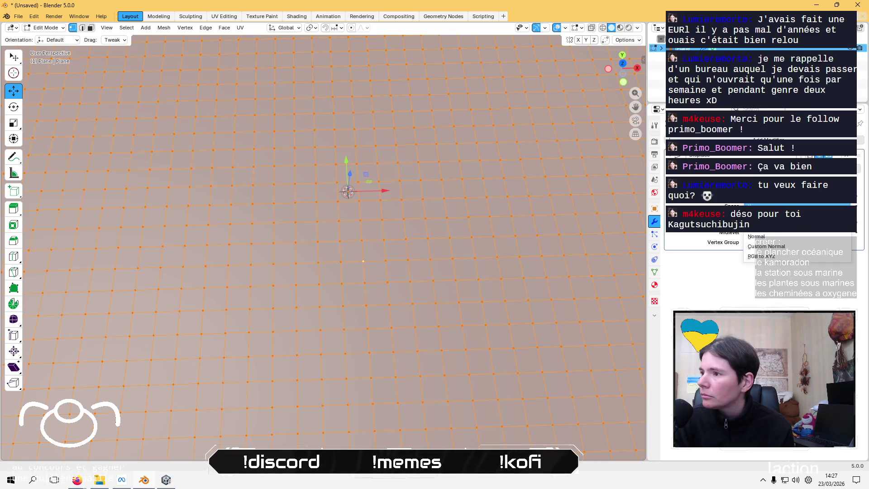
{"action": "left_click", "coordinate": [781, 245]}
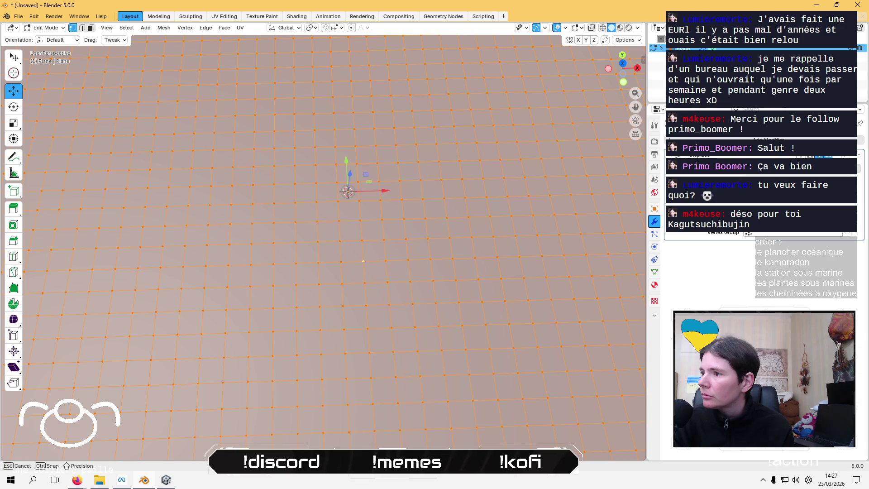
{"action": "key", "text": "Escape"}
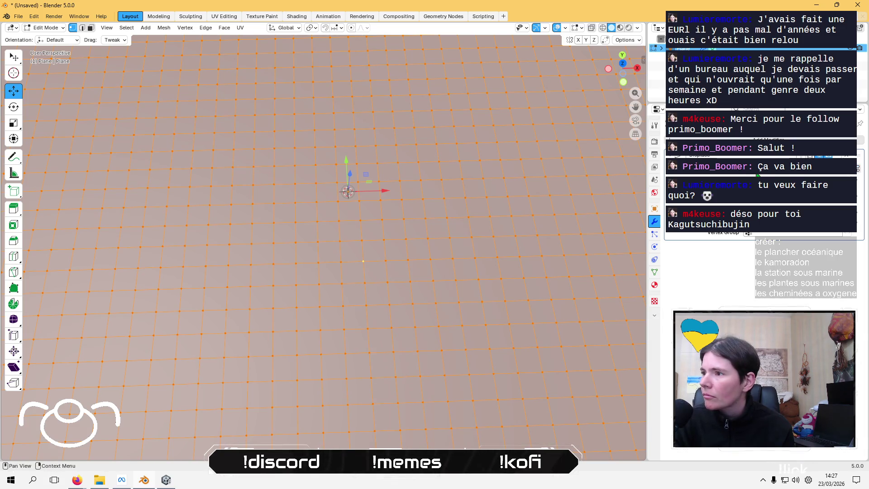
{"action": "key", "text": "g"}
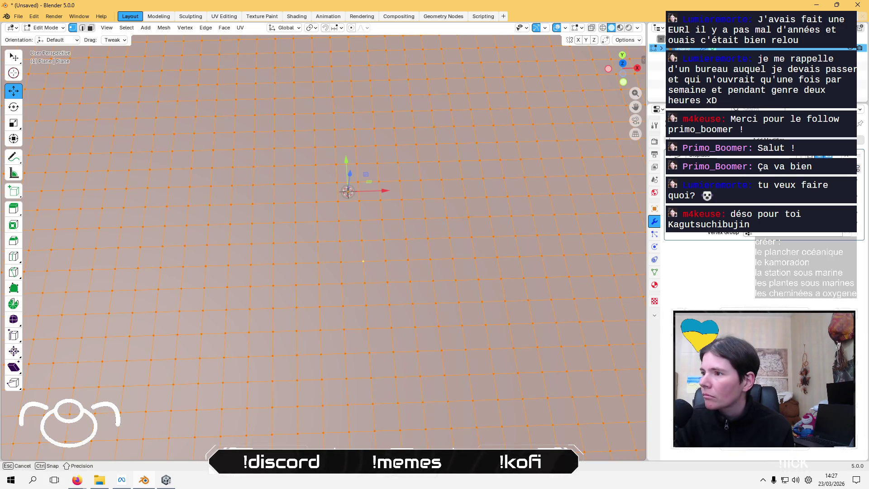
{"action": "key", "text": "Escape"}
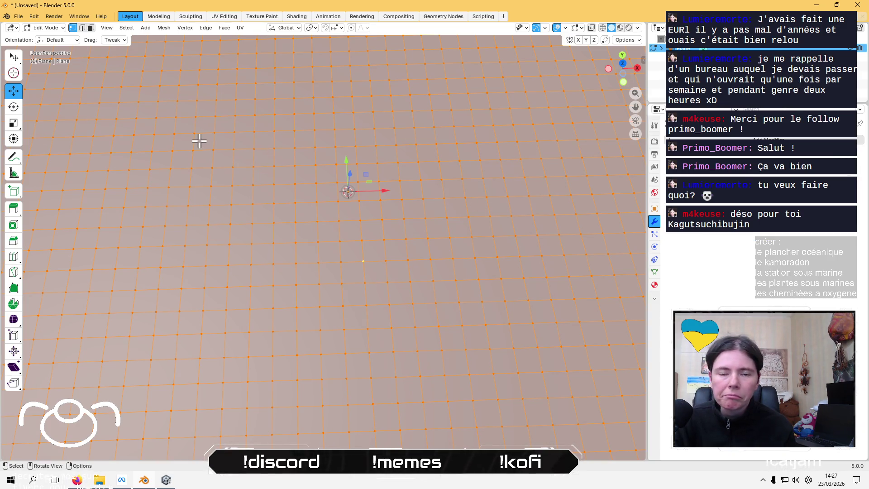
Browse the Vertex menu and bring up the interaction mode list in the viewport header.
{"action": "left_click", "coordinate": [185, 28]}
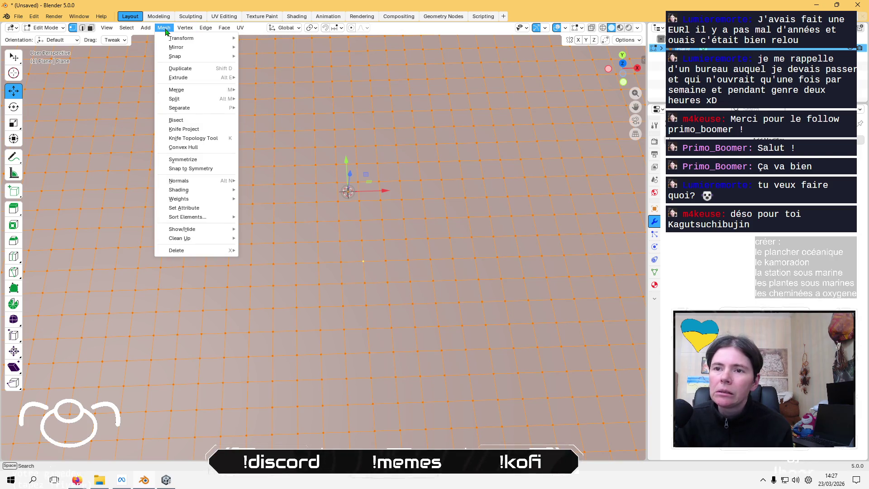
{"action": "mouse_move", "coordinate": [197, 181]}
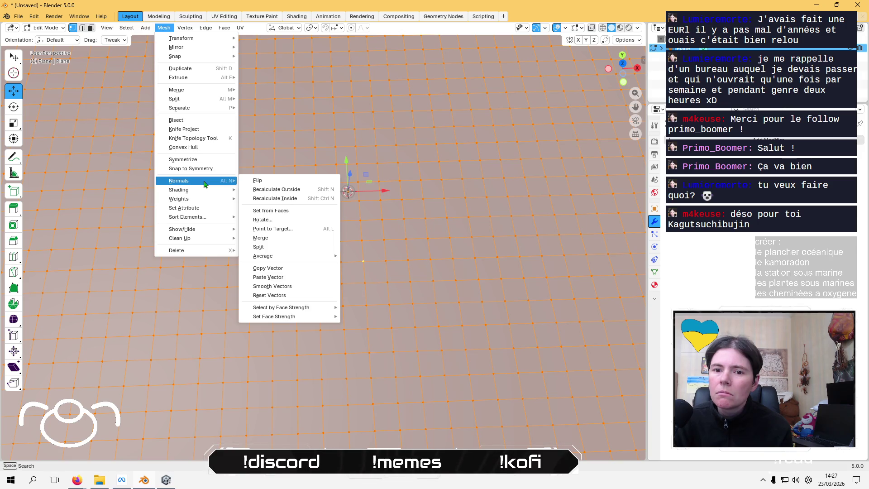
{"action": "left_click", "coordinate": [42, 29]}
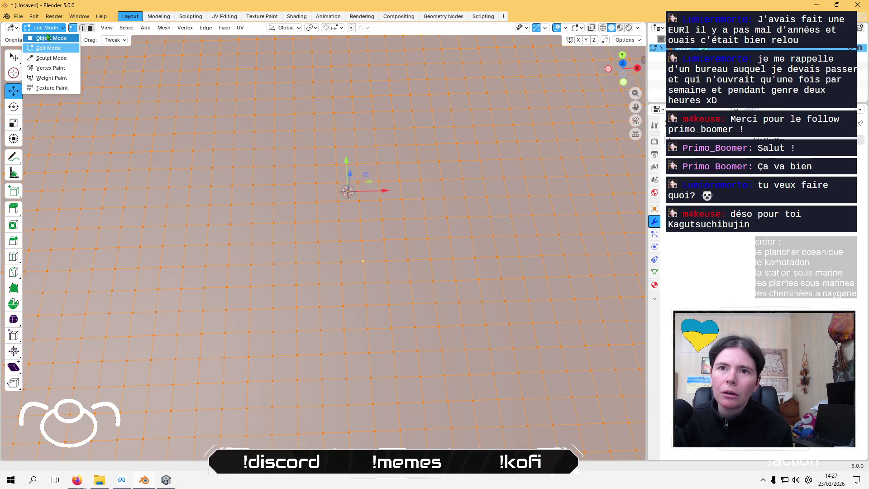
{"action": "left_click", "coordinate": [51, 29]}
{"action": "left_click", "coordinate": [60, 29]}
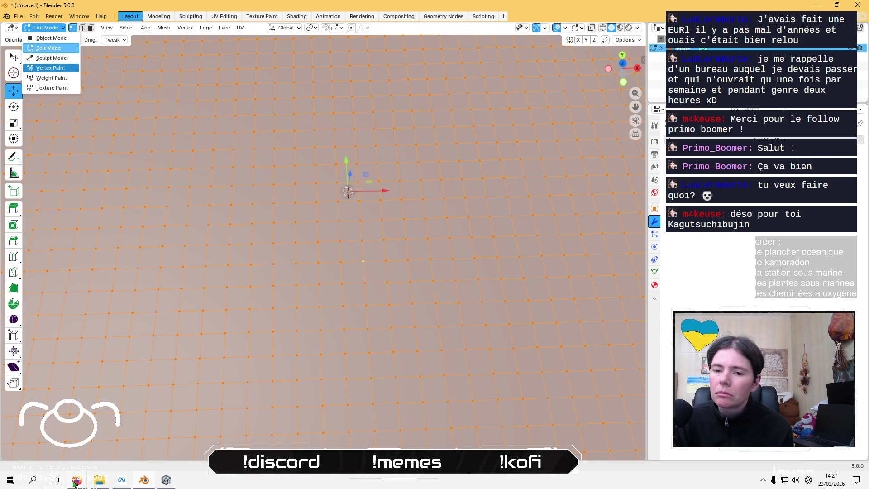
In the browser, visit the SideQuest portal, return to the itch.io page, then show the Kamoradon sea dragon image search.
{"action": "mouse_move", "coordinate": [77, 481]}
{"action": "left_click", "coordinate": [51, 445]}
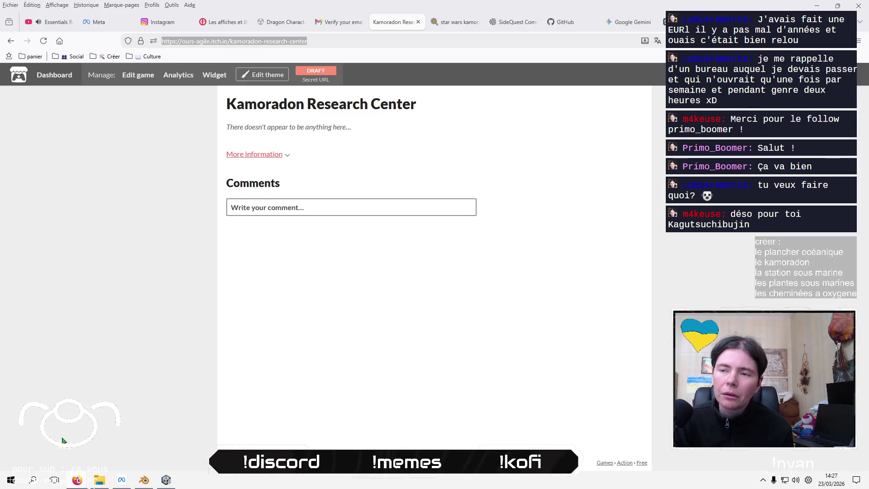
{"action": "left_click", "coordinate": [451, 38]}
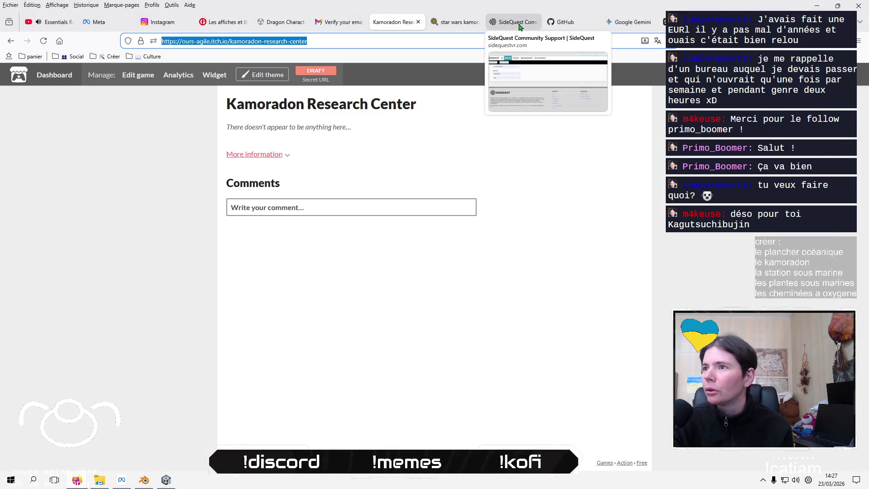
{"action": "left_click", "coordinate": [519, 23]}
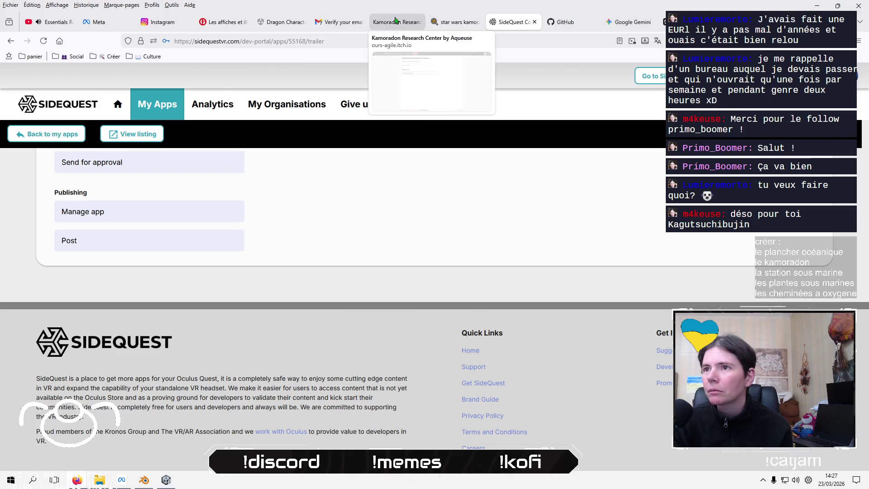
{"action": "left_click", "coordinate": [396, 22]}
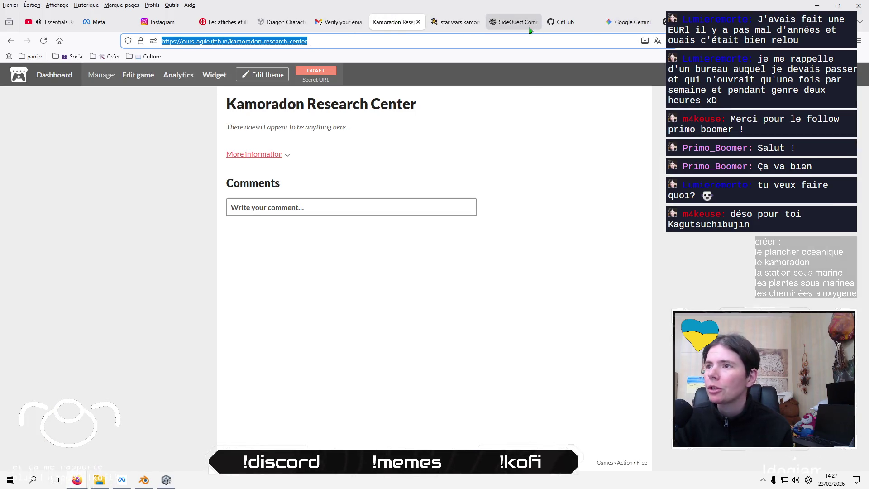
{"action": "left_click", "coordinate": [455, 22]}
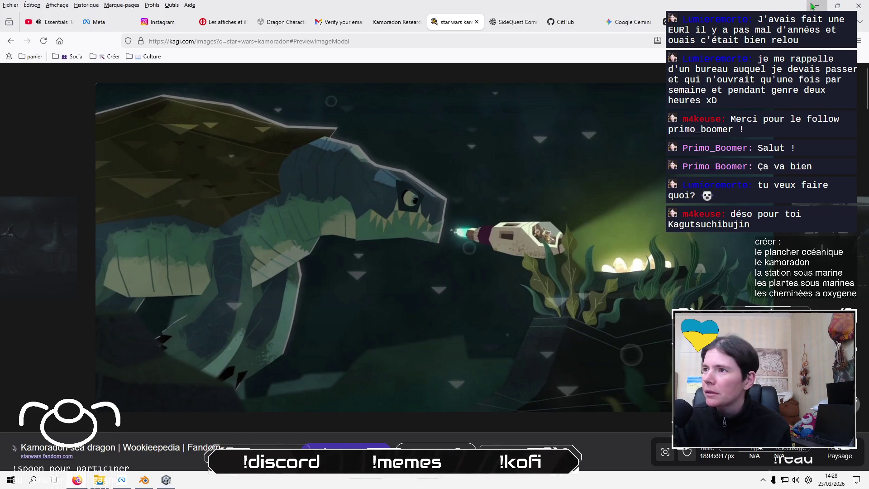
Cycle past the Gemini and GitHub tabs, then load Google's homepage in a new tab.
{"action": "key", "text": "ctrl+Tab"}
{"action": "key", "text": "ctrl+Tab"}
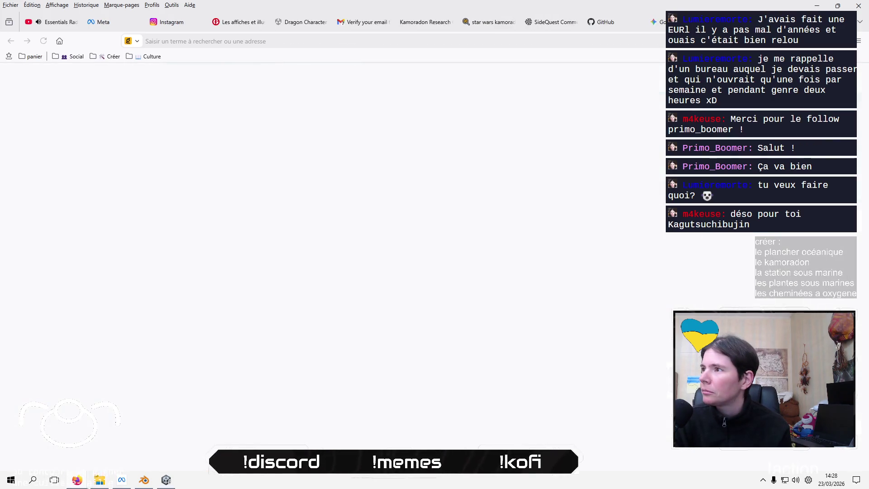
{"action": "key", "text": "ctrl+Tab"}
{"action": "key", "text": "ctrl+Tab"}
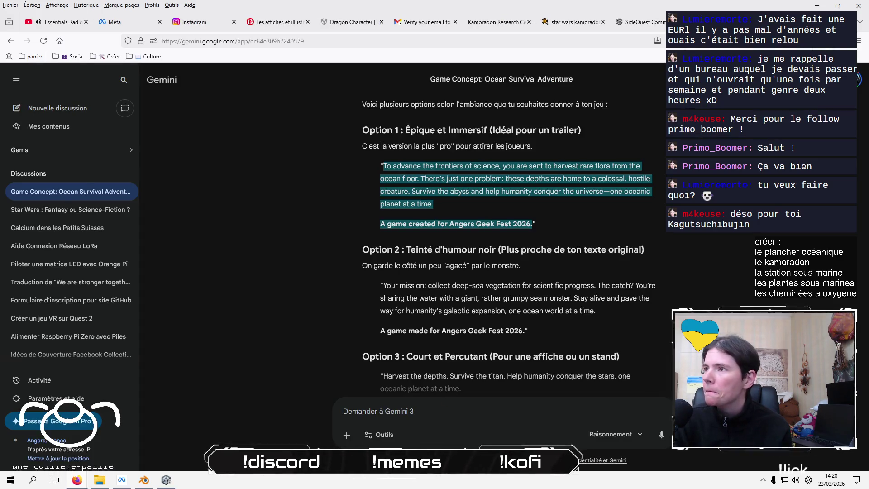
{"action": "key", "text": "ctrl+Tab"}
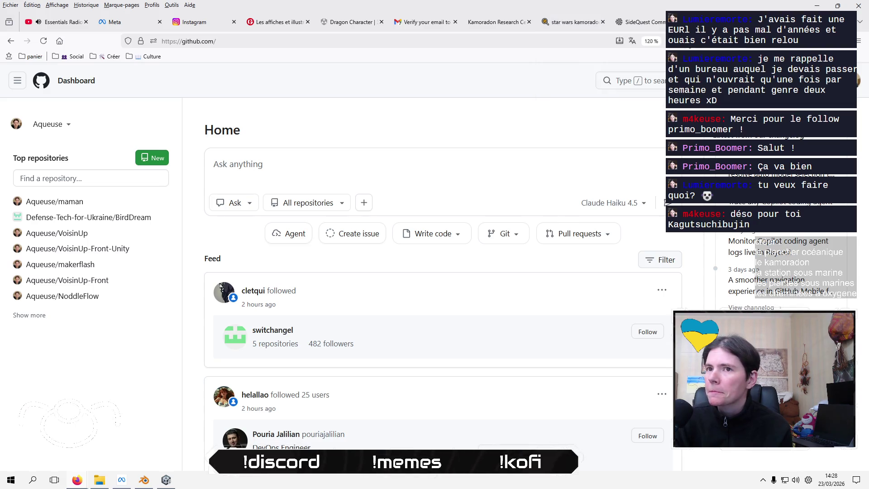
{"action": "key", "text": "ctrl+t"}
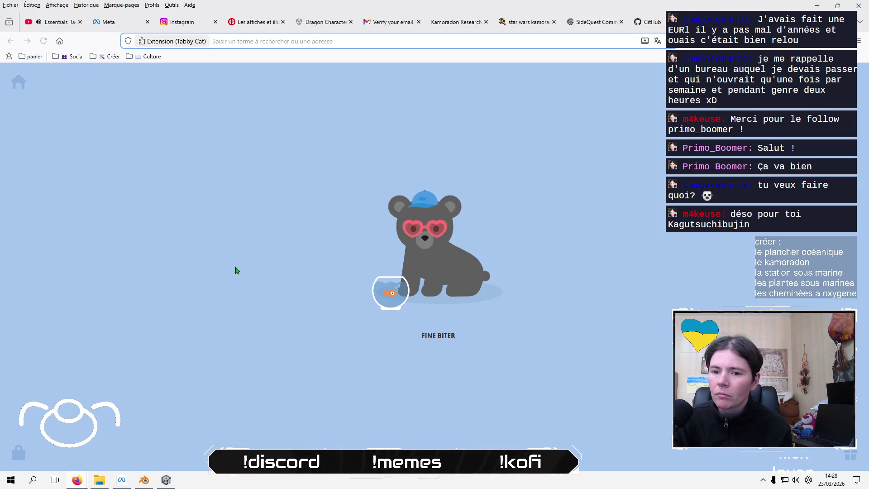
{"action": "left_click", "coordinate": [369, 40]}
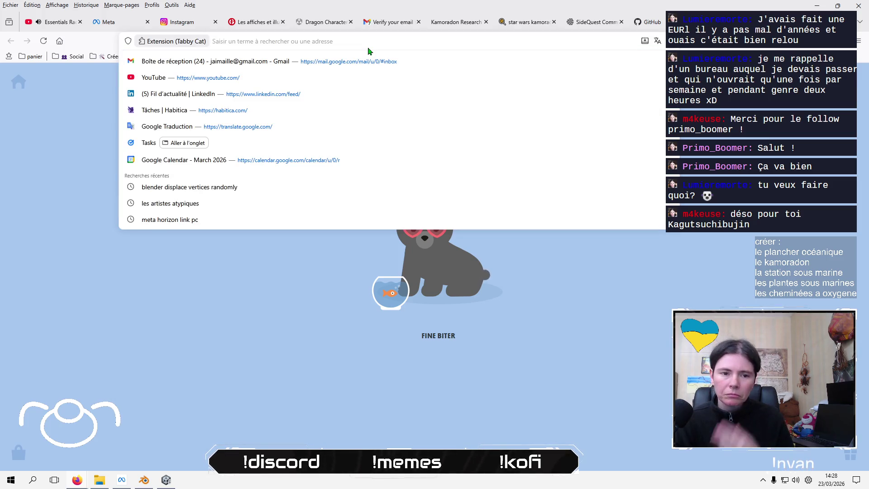
{"action": "type", "text": "google.com/"}
{"action": "key", "text": "Return"}
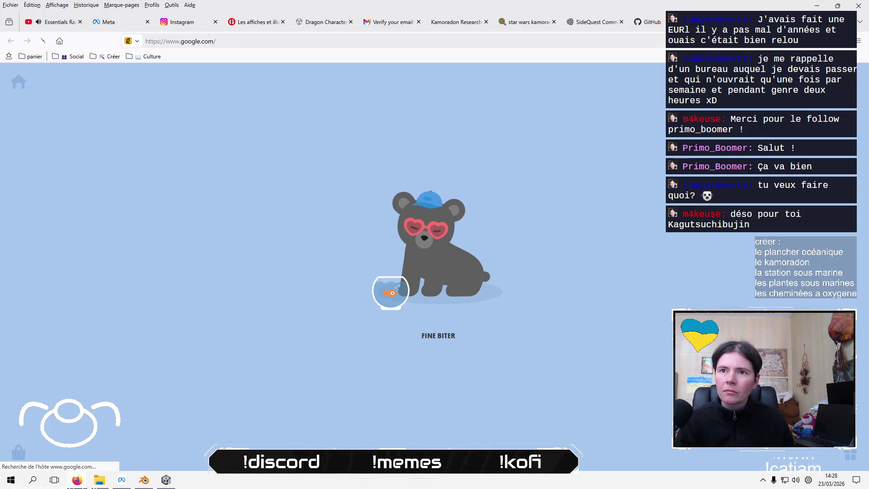
{"action": "type", "text": "bl"}
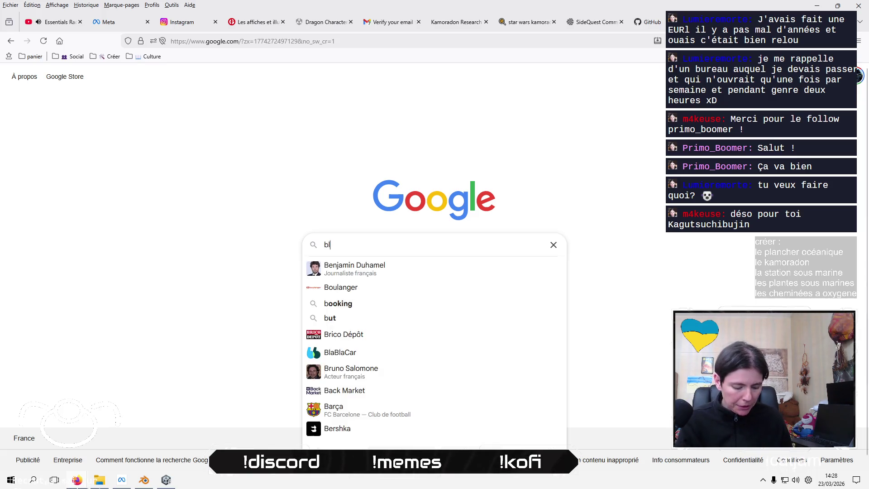
{"action": "type", "text": "ender how to"}
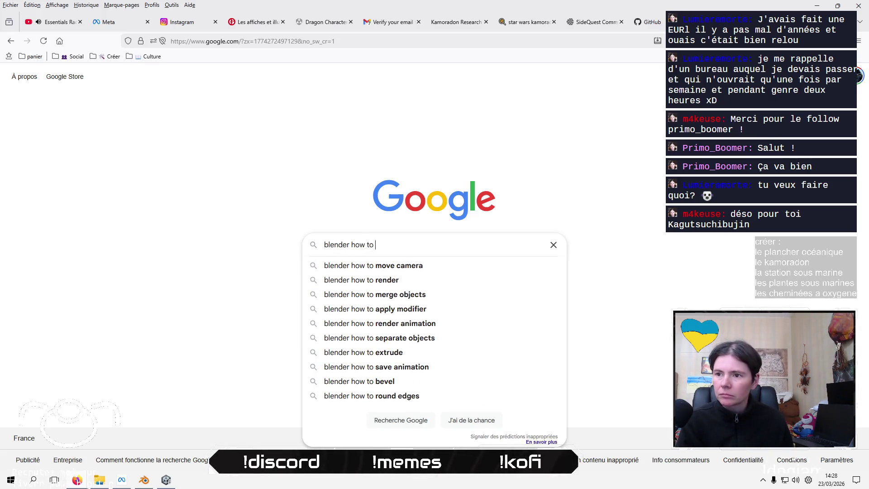
{"action": "type", "text": " move verti"}
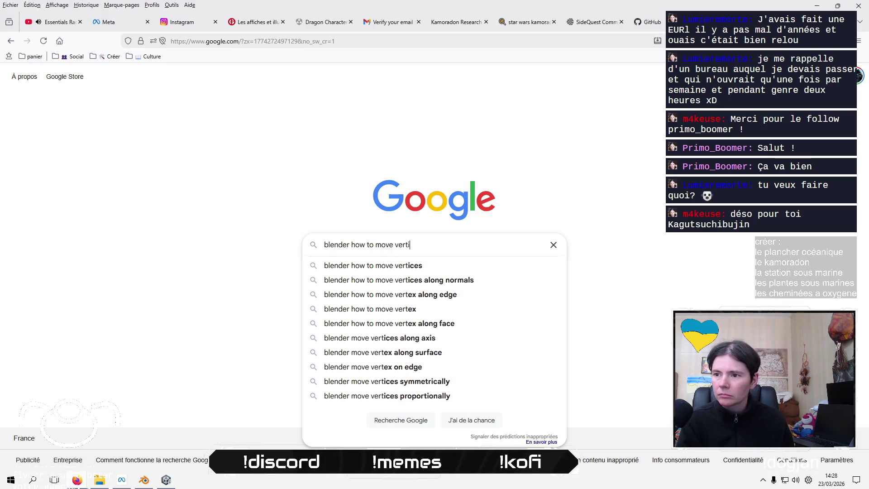
{"action": "type", "text": "ces ra."}
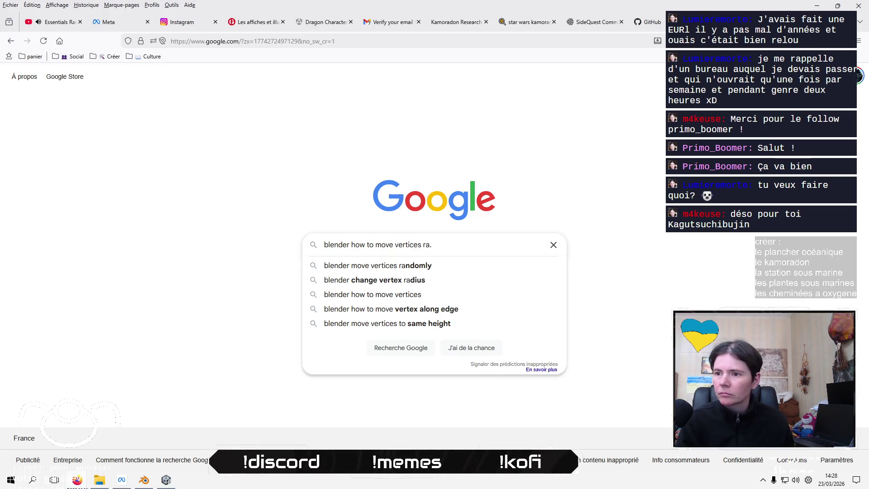
Search 'blender move vertices randomly', open the Blender Stack Exchange question, and return to Blender.
{"action": "key", "text": "Down"}
{"action": "key", "text": "Return"}
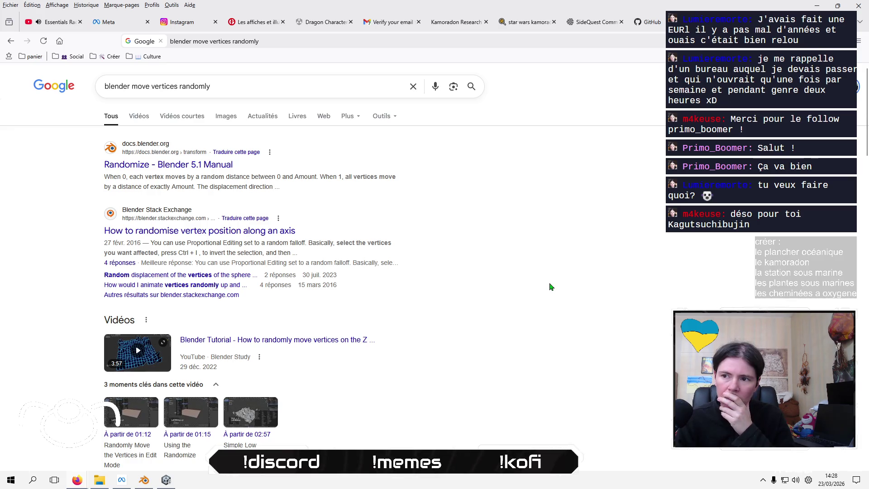
{"action": "left_click", "coordinate": [161, 230]}
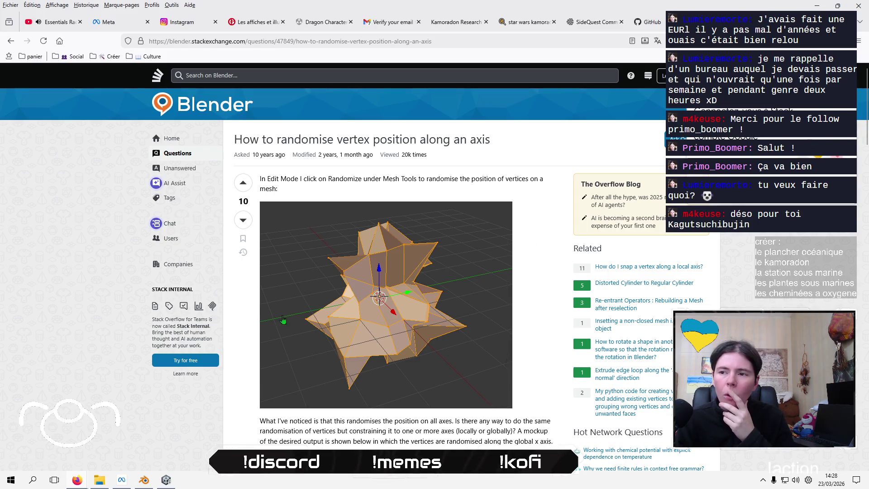
{"action": "scroll", "coordinate": [538, 244], "scroll_direction": "down", "scroll_amount": 3}
{"action": "scroll", "coordinate": [407, 279], "scroll_direction": "down", "scroll_amount": 3}
{"action": "scroll", "coordinate": [245, 325], "scroll_direction": "down", "scroll_amount": 3}
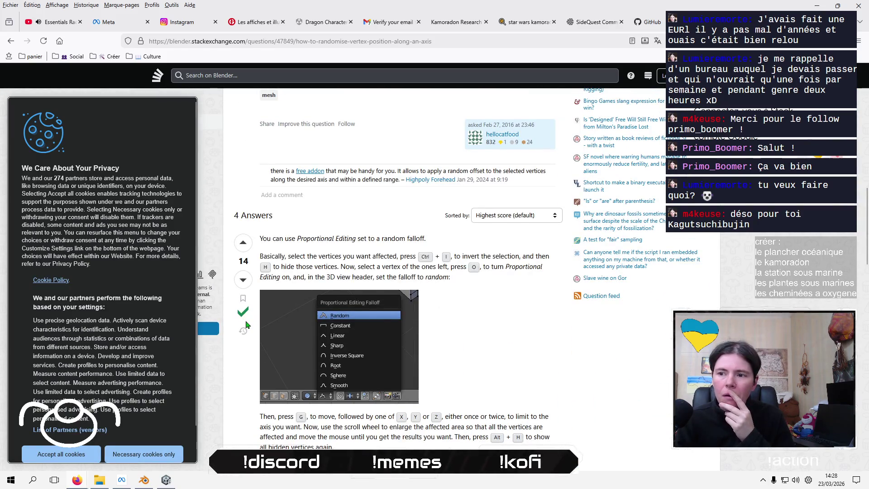
{"action": "scroll", "coordinate": [246, 325], "scroll_direction": "down", "scroll_amount": 2}
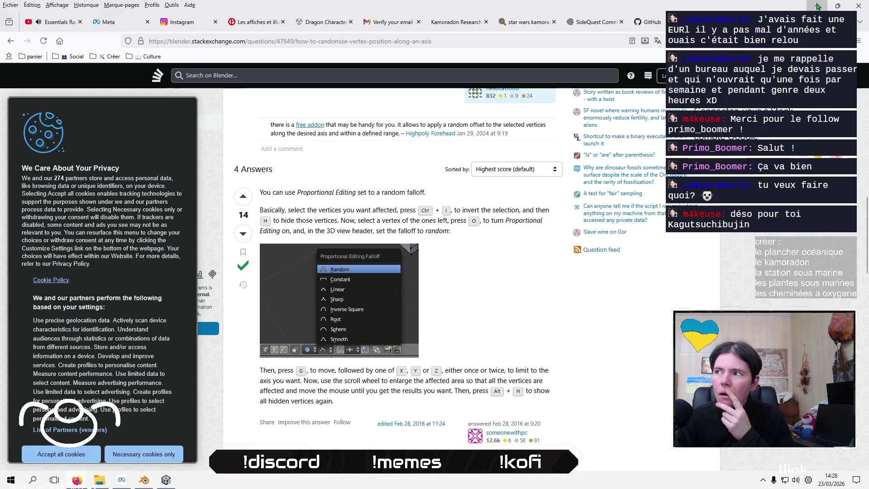
{"action": "key", "text": "alt+Tab"}
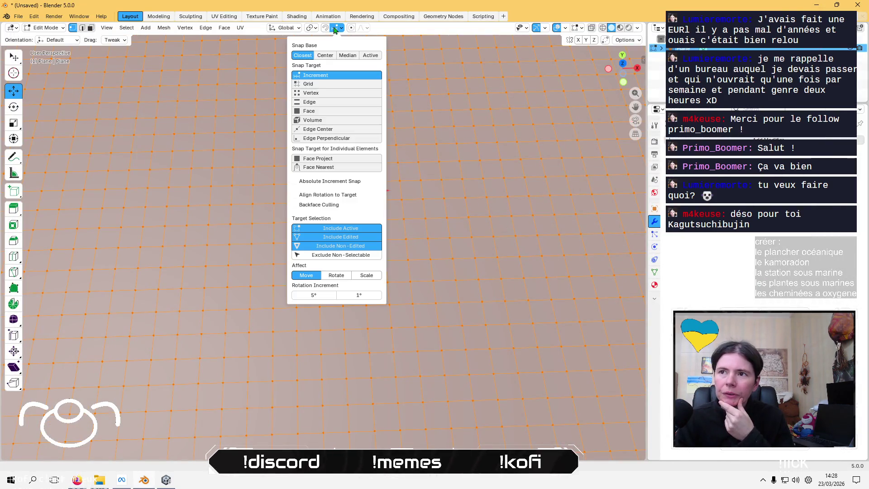
Enable proportional editing with Random falloff and orbit to a low view of the plane.
{"action": "left_click", "coordinate": [351, 27]}
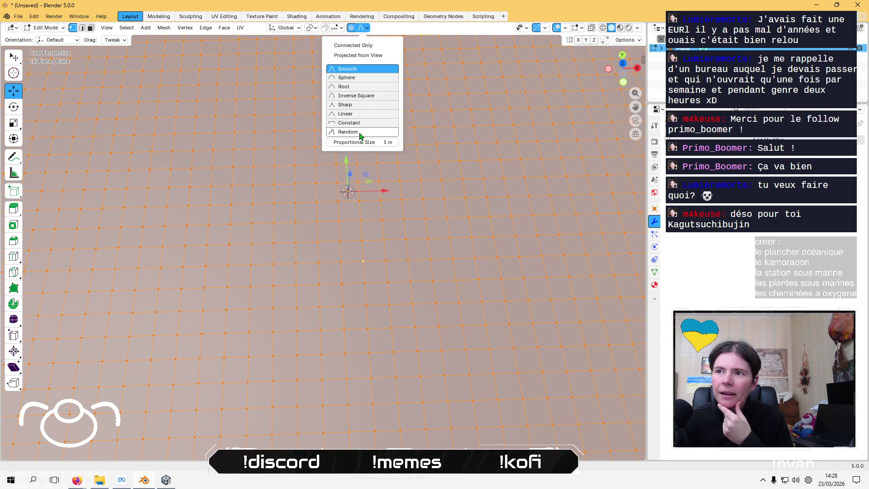
{"action": "left_click", "coordinate": [359, 133]}
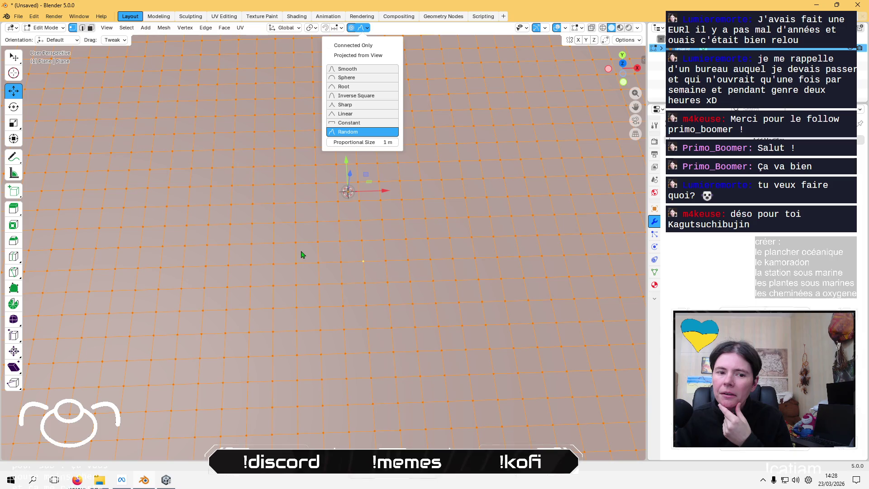
{"action": "scroll", "coordinate": [324, 234], "scroll_direction": "up", "scroll_amount": 3}
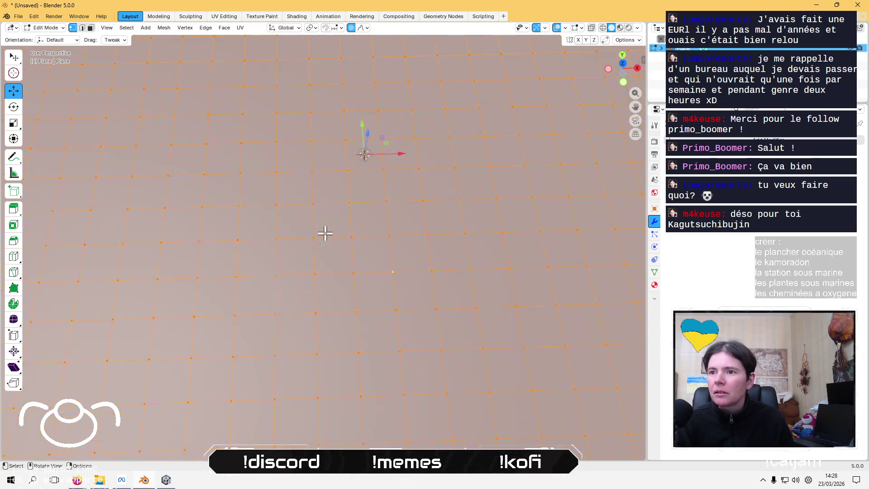
{"action": "scroll", "coordinate": [325, 234], "scroll_direction": "up", "scroll_amount": 1}
{"action": "scroll", "coordinate": [325, 234], "scroll_direction": "down", "scroll_amount": 5}
{"action": "scroll", "coordinate": [324, 233], "scroll_direction": "down", "scroll_amount": 3}
{"action": "scroll", "coordinate": [365, 234], "scroll_direction": "up", "scroll_amount": 1}
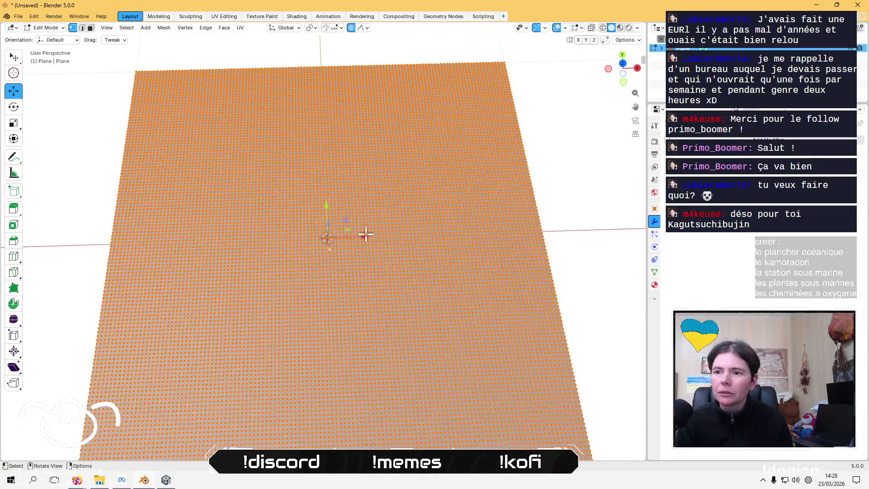
{"action": "mouse_move", "coordinate": [365, 233]}
{"action": "middle_mouse_down"}
{"action": "mouse_move", "coordinate": [378, 242]}
{"action": "mouse_move", "coordinate": [388, 228]}
{"action": "middle_mouse_up"}
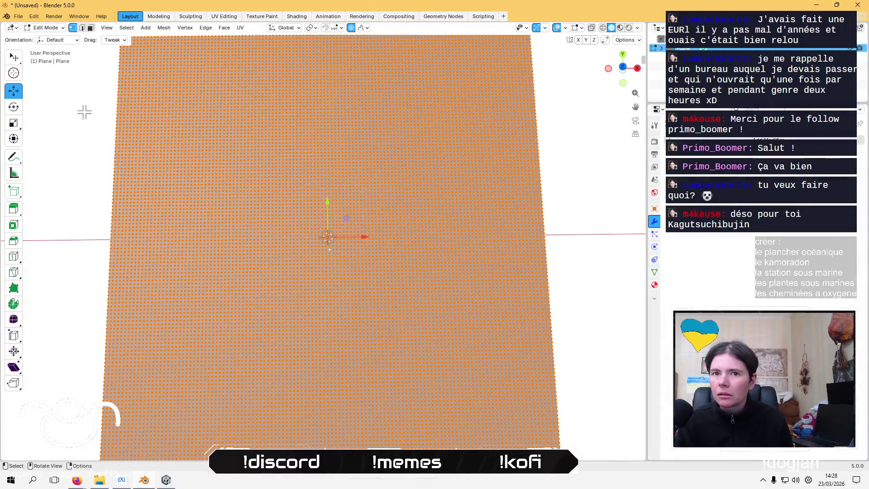
{"action": "middle_click_drag", "start_coordinate": [347, 269], "coordinate": [338, 188]}
Move the plane about -0.19 m along Z, confirm, then untick Proportional Editing in the Move panel.
{"action": "left_click_drag", "start_coordinate": [334, 202], "coordinate": [342, 151]}
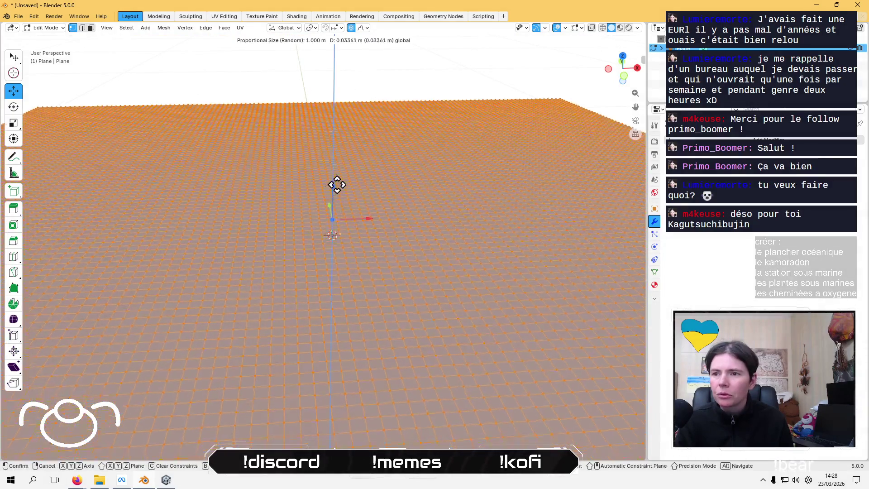
{"action": "scroll", "coordinate": [341, 192], "scroll_direction": "down", "scroll_amount": 5}
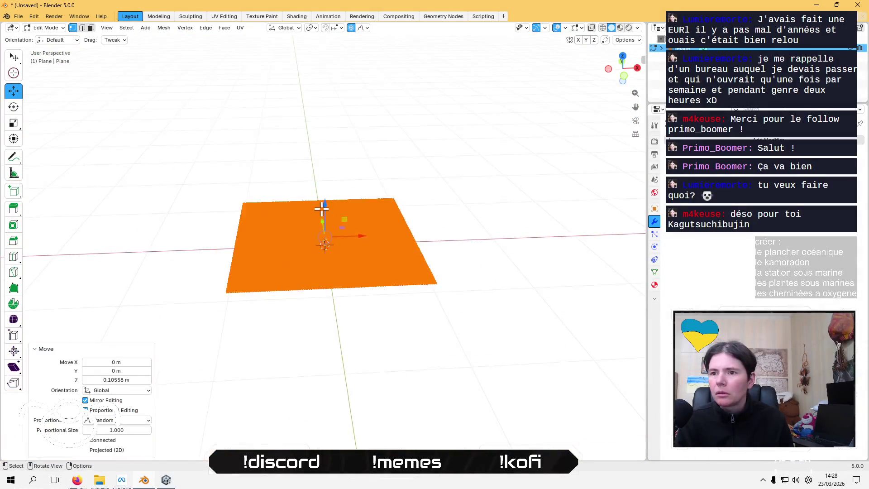
{"action": "mouse_move", "coordinate": [326, 200]}
{"action": "left_mouse_down"}
{"action": "mouse_move", "coordinate": [335, 192]}
{"action": "mouse_move", "coordinate": [358, 218]}
{"action": "left_mouse_up"}
{"action": "scroll", "coordinate": [336, 190], "scroll_direction": "up", "scroll_amount": 4}
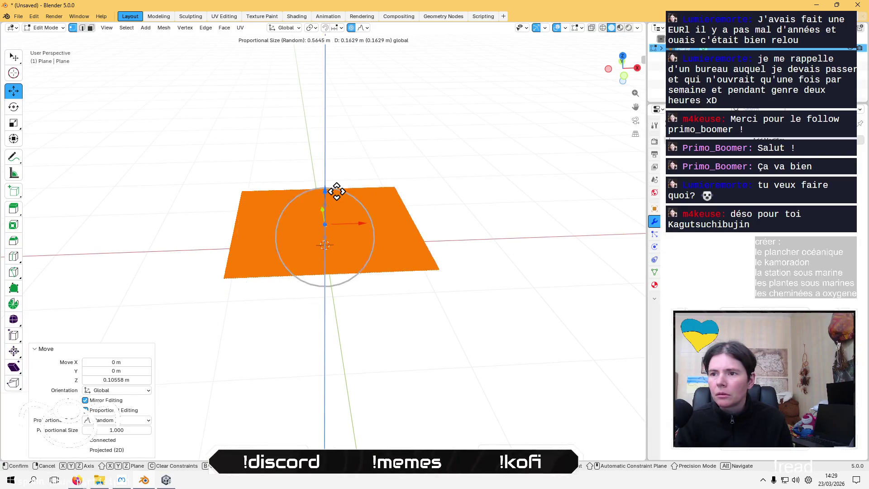
{"action": "scroll", "coordinate": [343, 159], "scroll_direction": "up", "scroll_amount": 3}
{"action": "left_click", "coordinate": [358, 218]}
{"action": "middle_click_drag", "start_coordinate": [358, 217], "coordinate": [365, 202]}
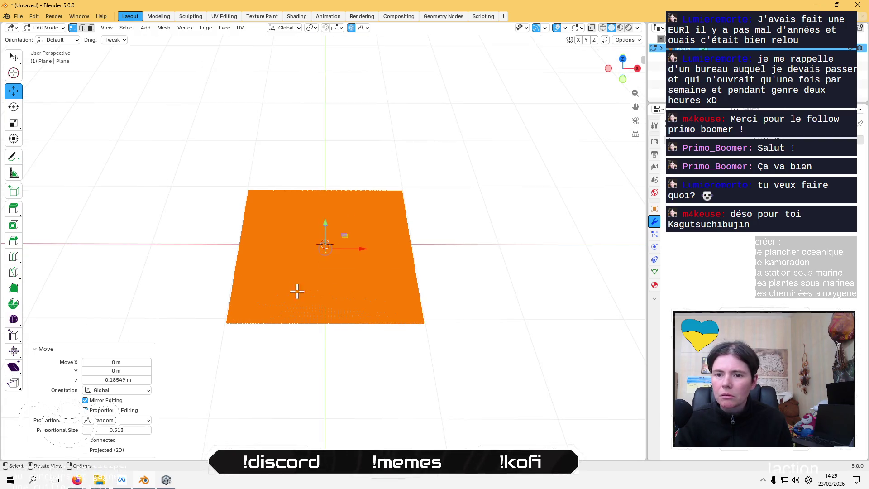
{"action": "left_click", "coordinate": [113, 411]}
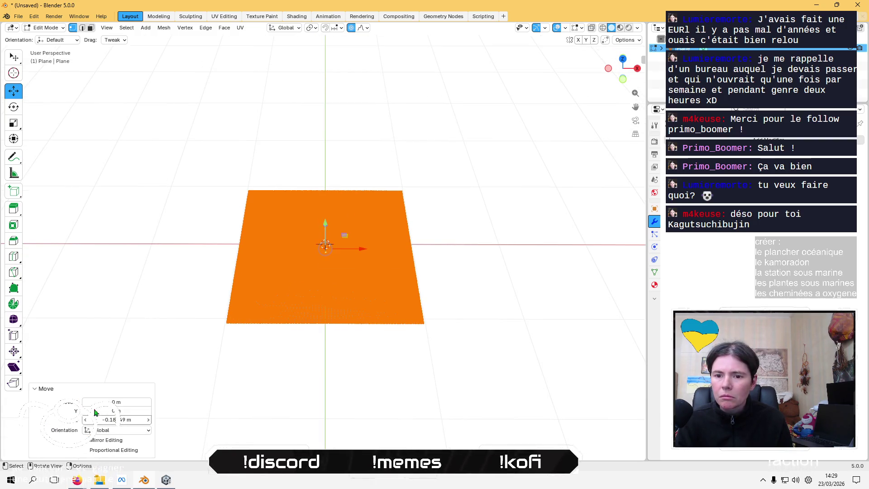
Select one vertex and grab it with random proportional falloff, giving the grid a jagged relief of about 0.023 m on Z.
{"action": "left_click", "coordinate": [257, 269]}
{"action": "scroll", "coordinate": [305, 265], "scroll_direction": "up", "scroll_amount": 3}
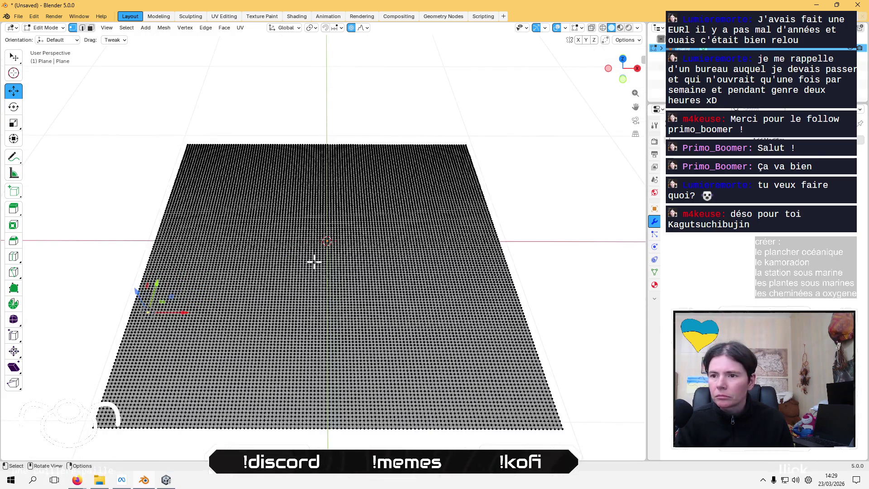
{"action": "scroll", "coordinate": [328, 252], "scroll_direction": "up", "scroll_amount": 3}
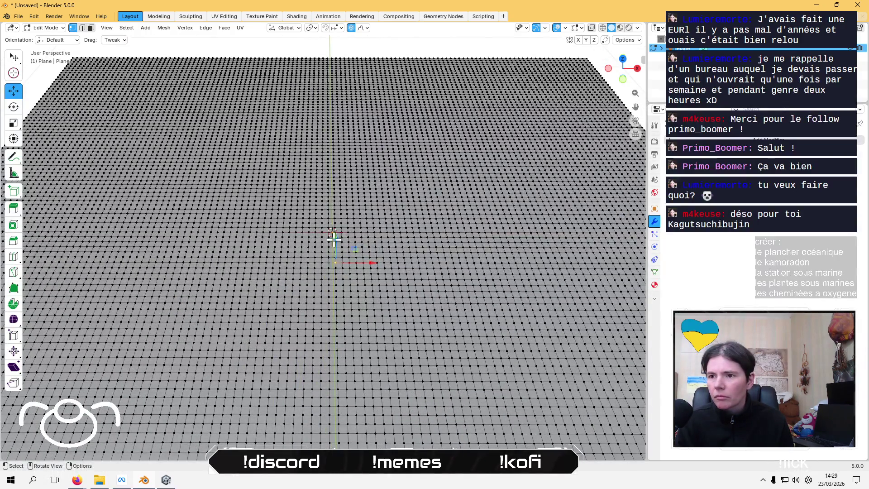
{"action": "key", "text": "g"}
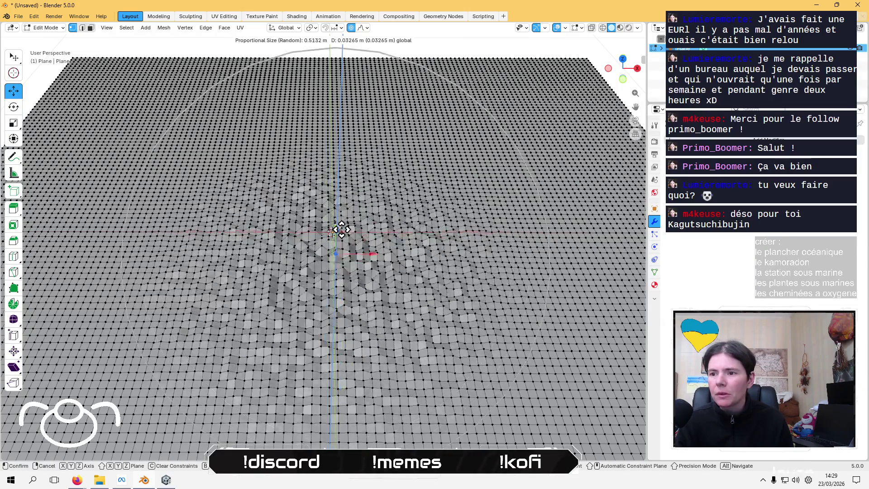
{"action": "scroll", "coordinate": [341, 230], "scroll_direction": "down", "scroll_amount": 3}
{"action": "scroll", "coordinate": [342, 230], "scroll_direction": "down", "scroll_amount": 3}
{"action": "scroll", "coordinate": [343, 229], "scroll_direction": "down", "scroll_amount": 3}
{"action": "scroll", "coordinate": [344, 230], "scroll_direction": "down", "scroll_amount": 3}
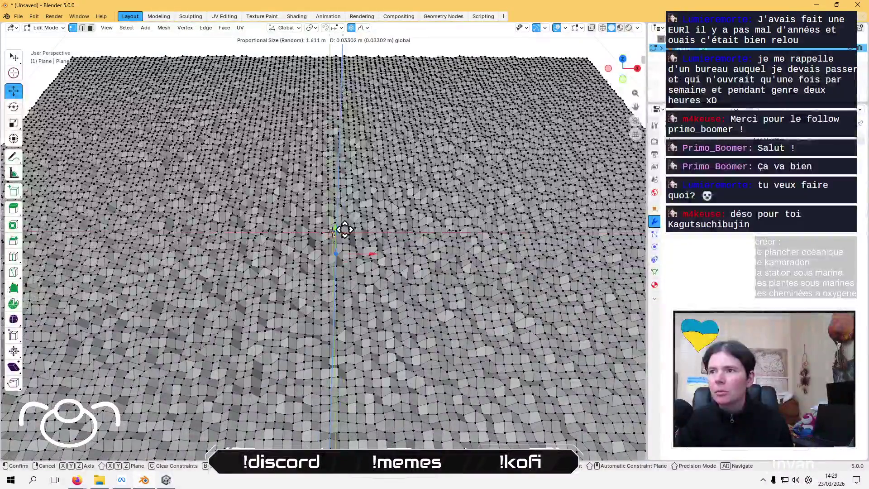
{"action": "scroll", "coordinate": [344, 229], "scroll_direction": "down", "scroll_amount": 1}
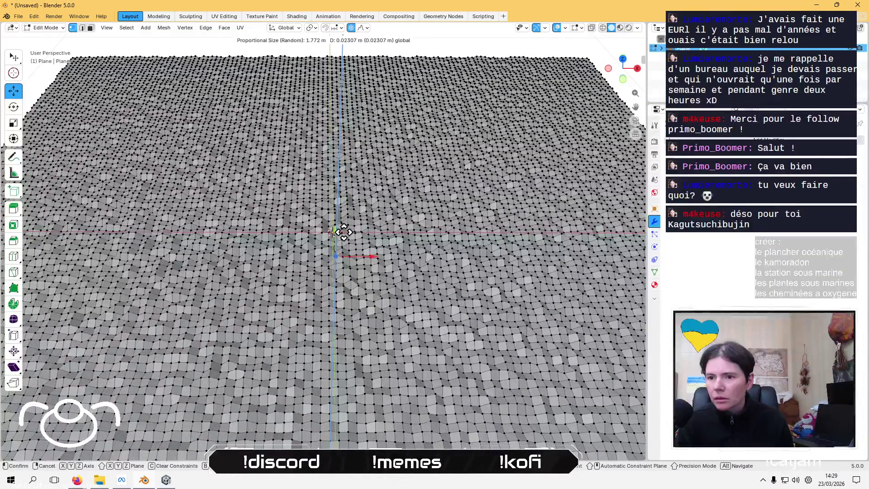
{"action": "left_click", "coordinate": [342, 232]}
{"action": "mouse_move", "coordinate": [343, 232]}
{"action": "middle_mouse_down"}
{"action": "mouse_move", "coordinate": [338, 215]}
{"action": "mouse_move", "coordinate": [397, 219]}
{"action": "mouse_move", "coordinate": [388, 237]}
{"action": "middle_mouse_up"}
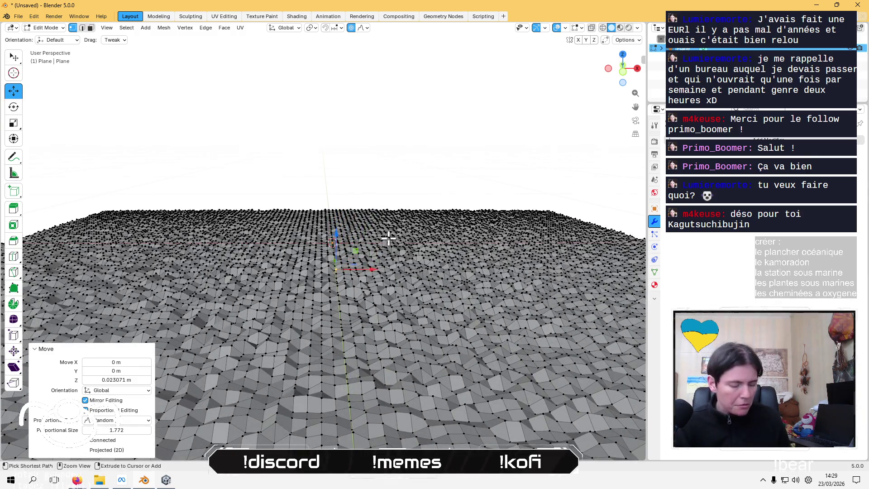
Undo the random displacement and switch to a top-down orthographic view of the flat grid.
{"action": "key", "text": "ctrl+z"}
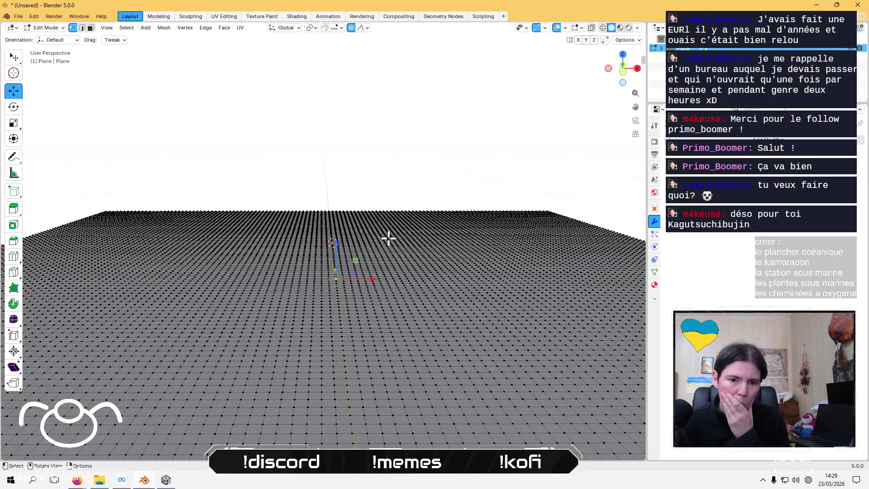
{"action": "middle_click_drag", "start_coordinate": [389, 237], "coordinate": [578, 116]}
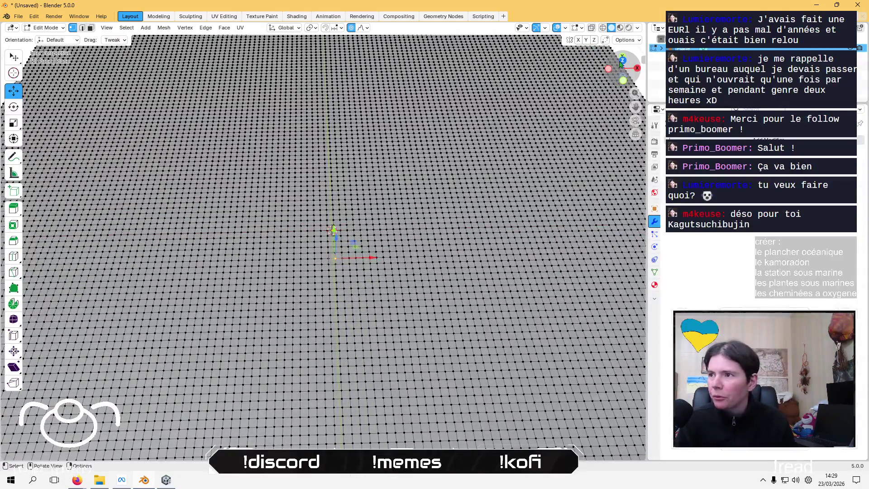
{"action": "left_click", "coordinate": [623, 60]}
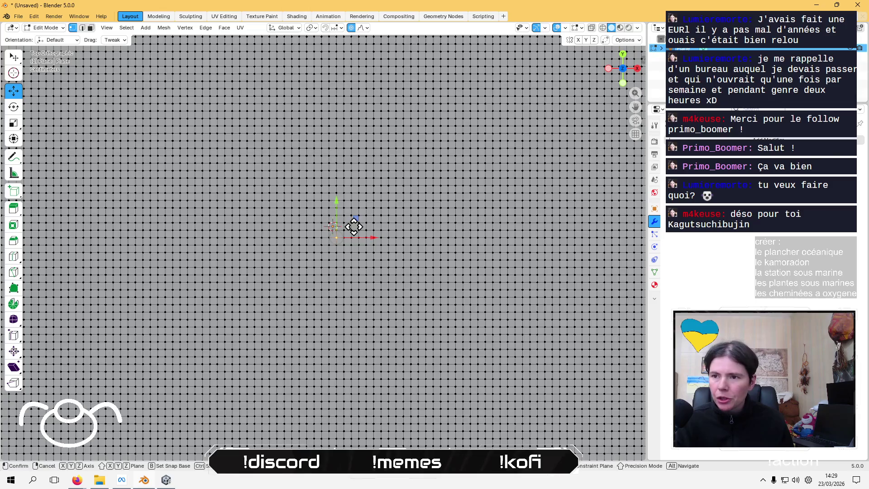
Jitter the vertices randomly sideways with a Shift+Z-constrained grab, then tilt to a grazing view.
{"action": "key", "text": "g"}
{"action": "key", "text": "shift+x"}
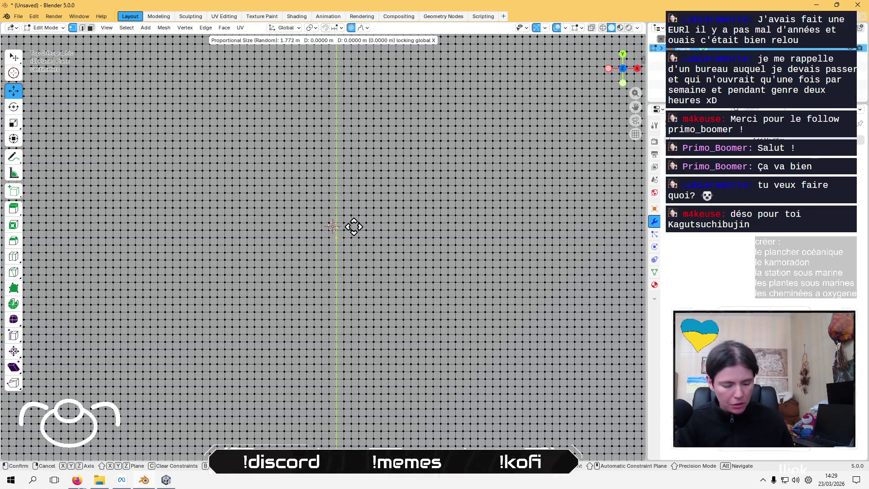
{"action": "key", "text": "shift+z"}
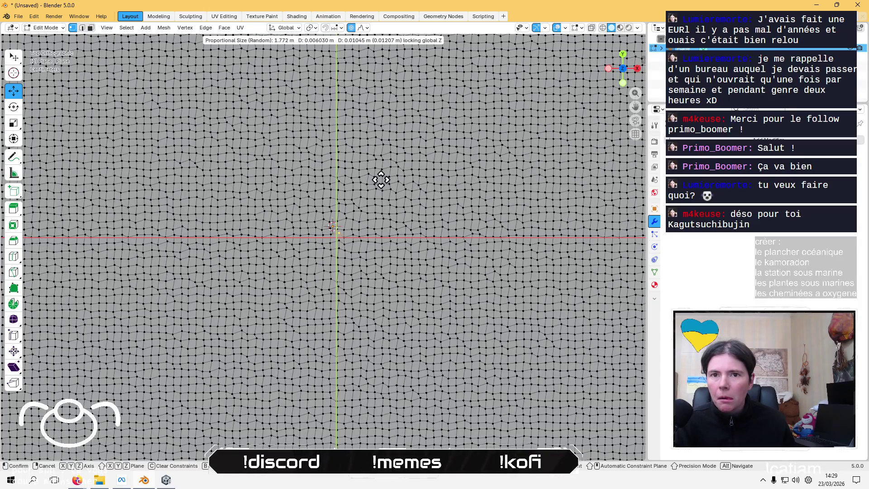
{"action": "left_click", "coordinate": [381, 179]}
{"action": "scroll", "coordinate": [376, 197], "scroll_direction": "down", "scroll_amount": 2}
{"action": "scroll", "coordinate": [379, 204], "scroll_direction": "down", "scroll_amount": 2}
{"action": "scroll", "coordinate": [370, 224], "scroll_direction": "down", "scroll_amount": 1}
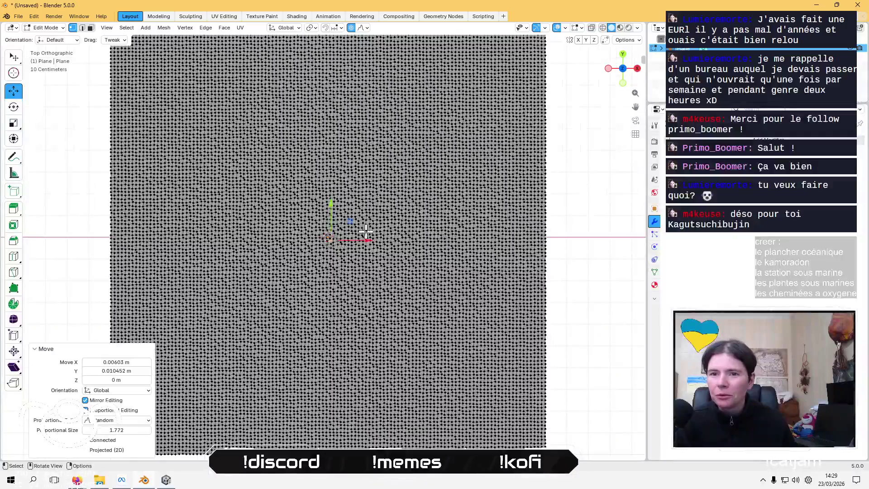
{"action": "middle_click_drag", "start_coordinate": [365, 233], "coordinate": [359, 194]}
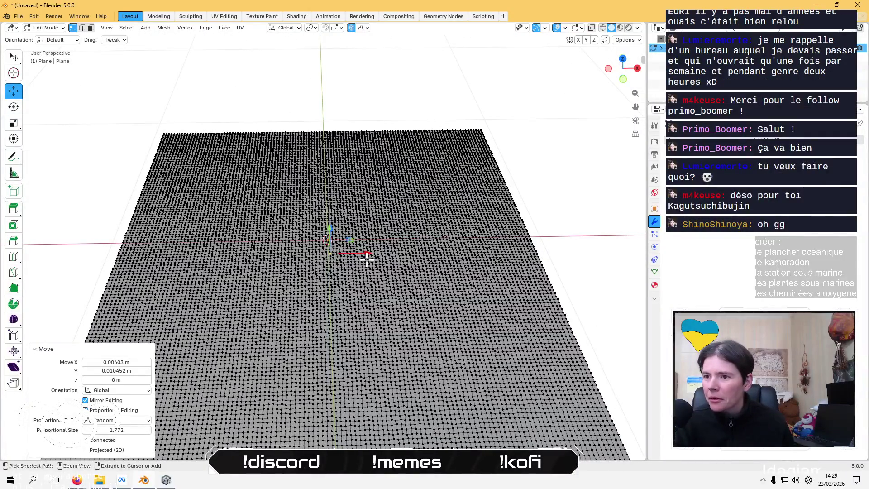
{"action": "scroll", "coordinate": [361, 265], "scroll_direction": "up", "scroll_amount": 2}
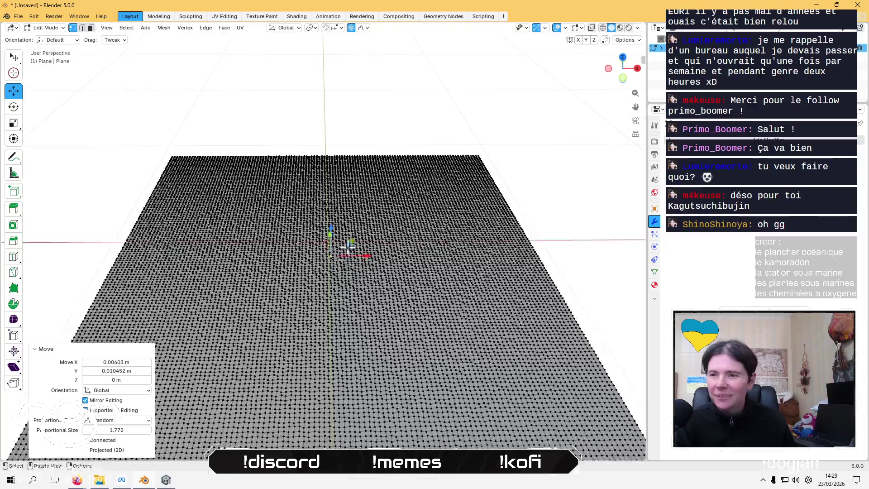
{"action": "middle_click_drag", "start_coordinate": [349, 246], "coordinate": [349, 237]}
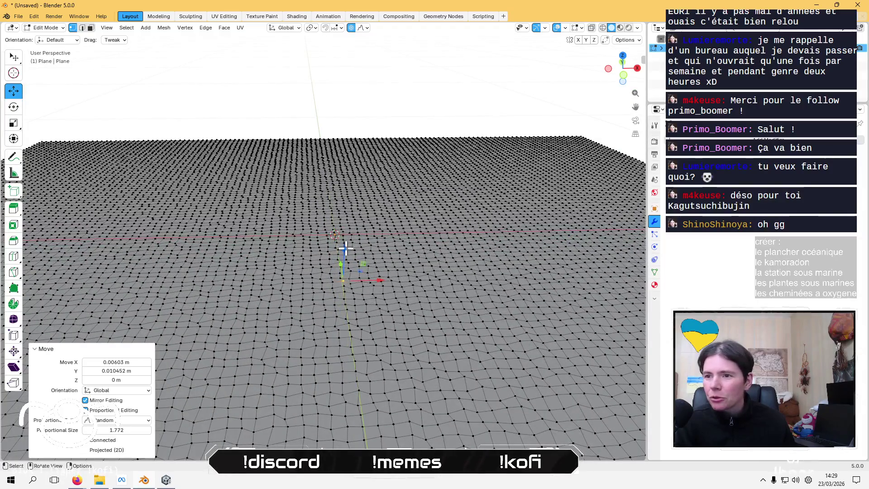
Raise the vertices randomly about 0.017 m along Z to form uneven terrain and orbit to inspect it.
{"action": "key", "text": "g"}
{"action": "key", "text": "z"}
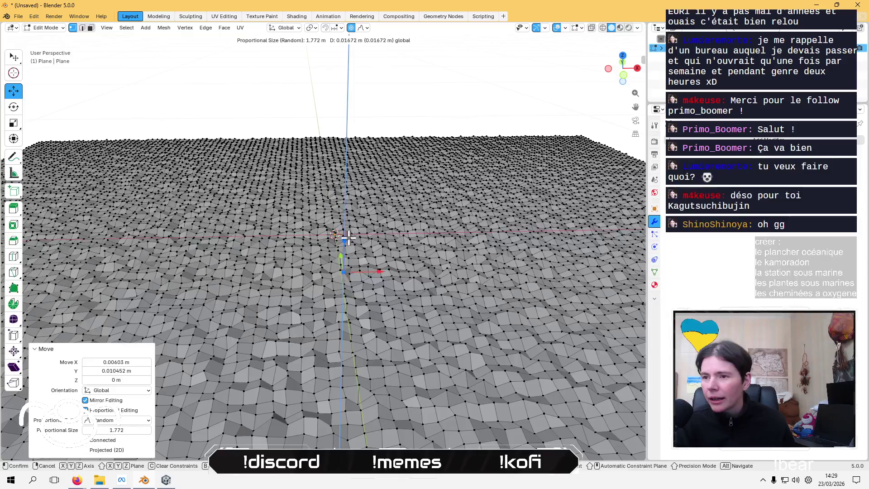
{"action": "left_click", "coordinate": [348, 237]}
{"action": "scroll", "coordinate": [349, 237], "scroll_direction": "up", "scroll_amount": 2}
{"action": "middle_click_drag", "start_coordinate": [348, 237], "coordinate": [358, 260]}
{"action": "scroll", "coordinate": [359, 259], "scroll_direction": "down", "scroll_amount": 2}
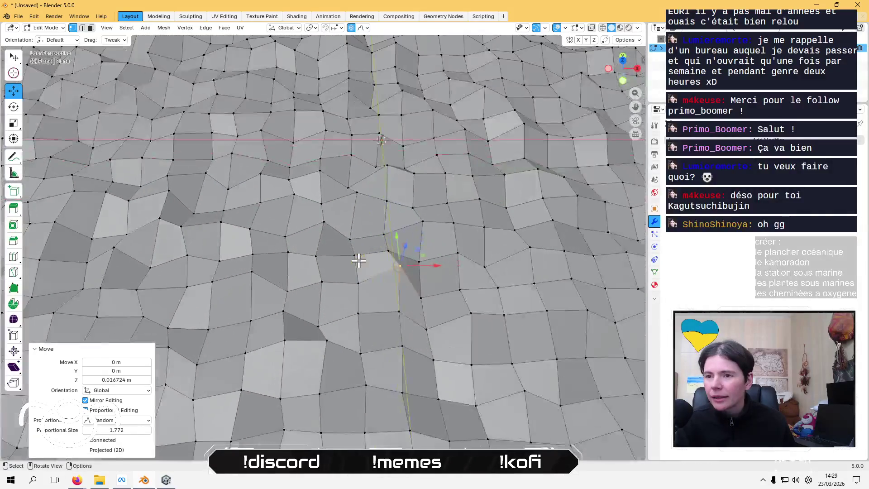
{"action": "scroll", "coordinate": [358, 261], "scroll_direction": "down", "scroll_amount": 3}
{"action": "scroll", "coordinate": [349, 272], "scroll_direction": "down", "scroll_amount": 4}
{"action": "scroll", "coordinate": [260, 414], "scroll_direction": "up", "scroll_amount": 4}
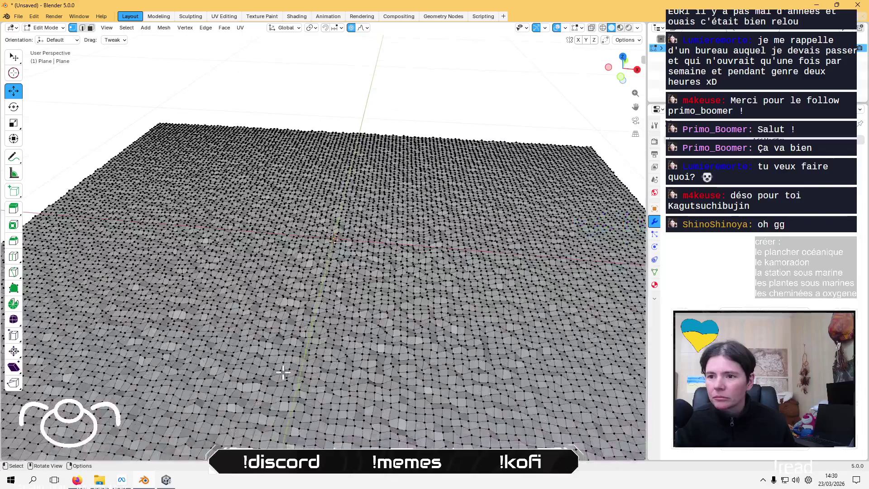
{"action": "mouse_move", "coordinate": [340, 306]}
{"action": "middle_mouse_down"}
{"action": "mouse_move", "coordinate": [348, 239]}
{"action": "mouse_move", "coordinate": [371, 206]}
{"action": "middle_mouse_up"}
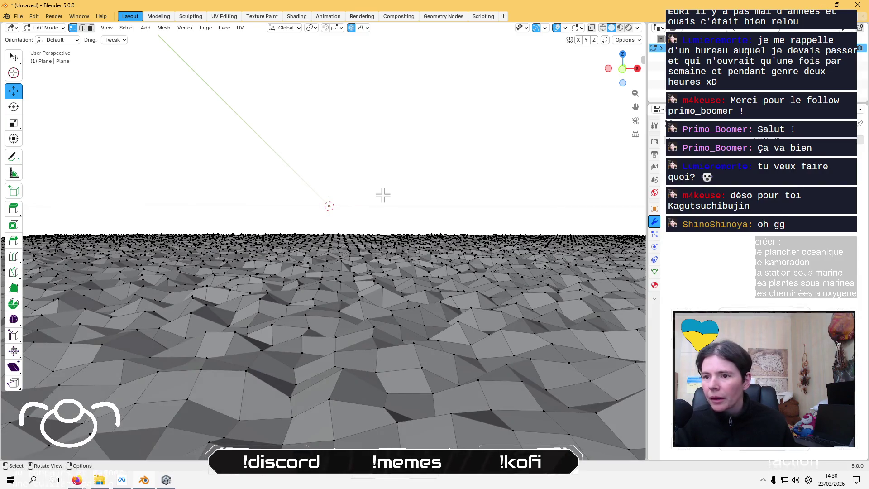
Select all faces and apply Shade Smooth to the whole seabed surface.
{"action": "right_click", "coordinate": [380, 297]}
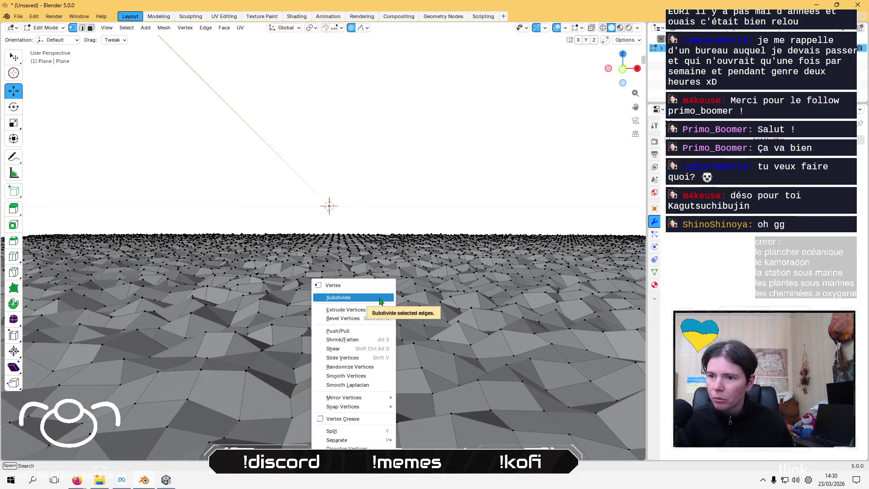
{"action": "key", "text": "Escape"}
{"action": "key", "text": "3"}
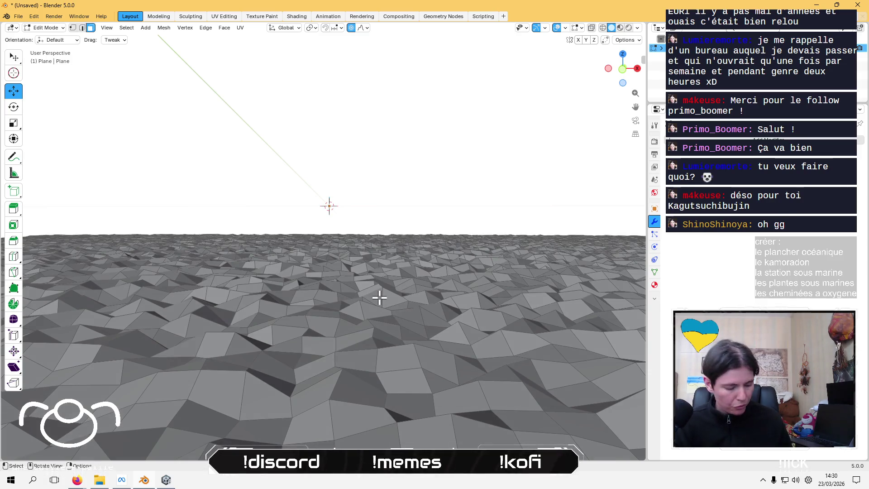
{"action": "key", "text": "a"}
{"action": "right_click", "coordinate": [340, 272]}
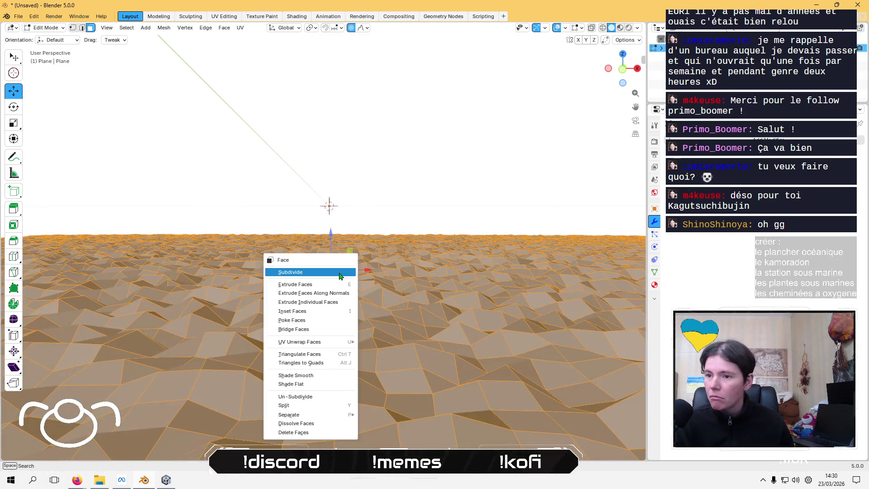
{"action": "left_click", "coordinate": [322, 375]}
Clear the selection and open the mode dropdown to leave Edit Mode for Object Mode.
{"action": "left_click", "coordinate": [421, 107]}
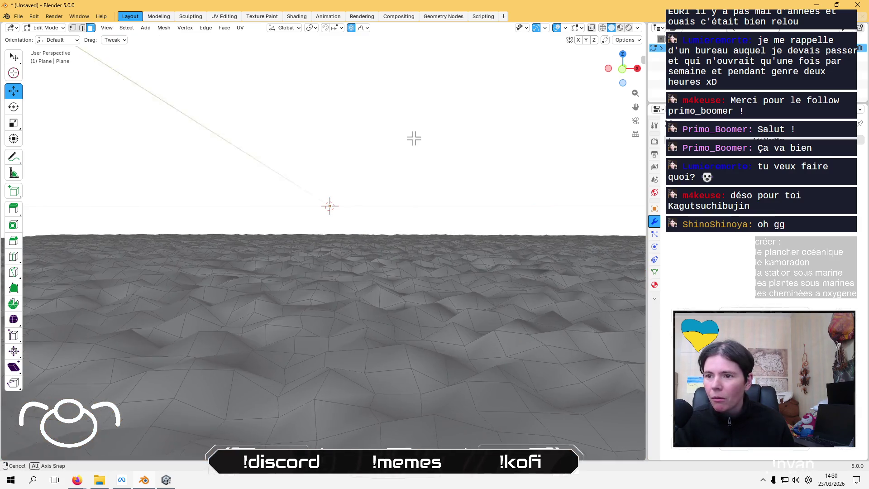
{"action": "middle_click_drag", "start_coordinate": [413, 139], "coordinate": [416, 139]}
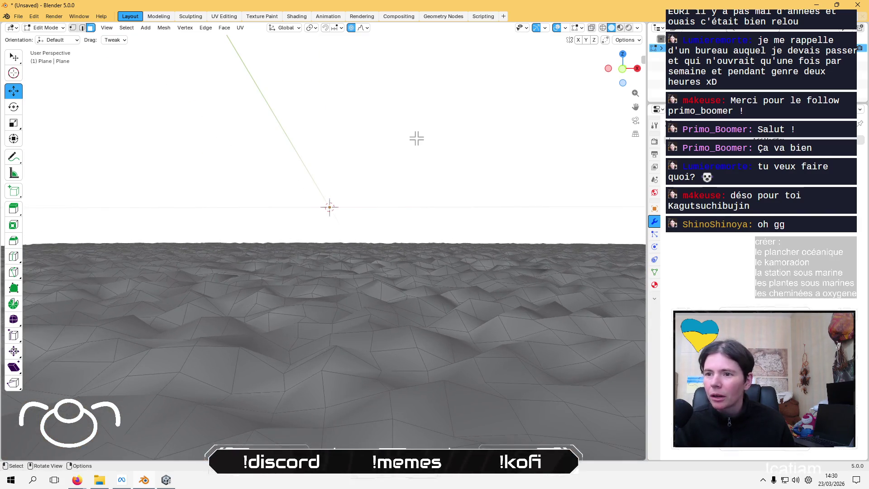
{"action": "left_click", "coordinate": [42, 27]}
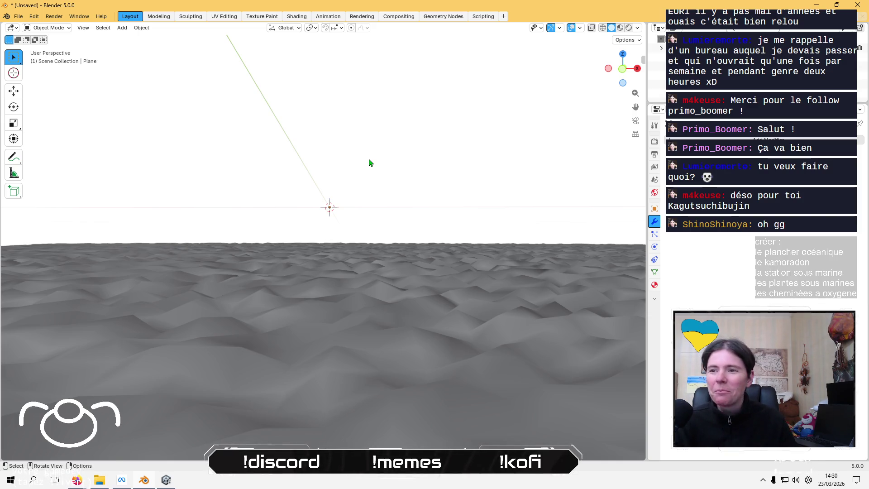
{"action": "mouse_move", "coordinate": [369, 163]}
{"action": "middle_mouse_down"}
{"action": "mouse_move", "coordinate": [377, 190]}
{"action": "mouse_move", "coordinate": [373, 169]}
{"action": "middle_mouse_up"}
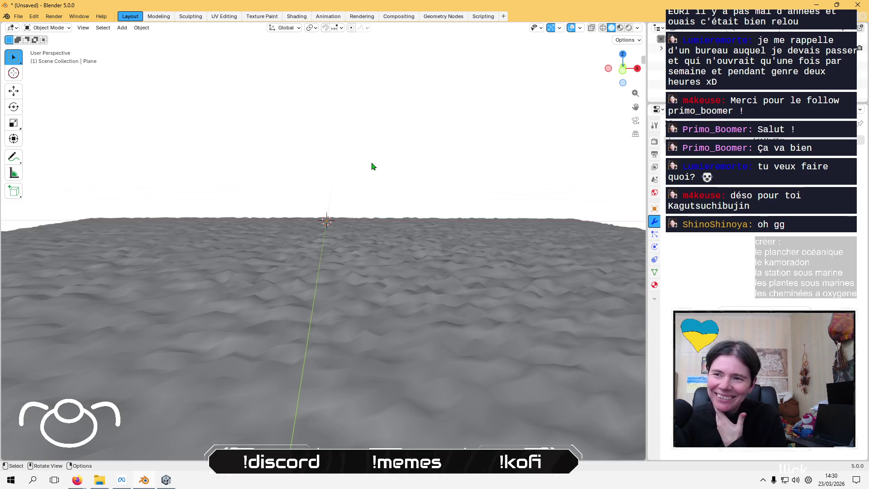
{"action": "middle_click_drag", "start_coordinate": [371, 166], "coordinate": [391, 219]}
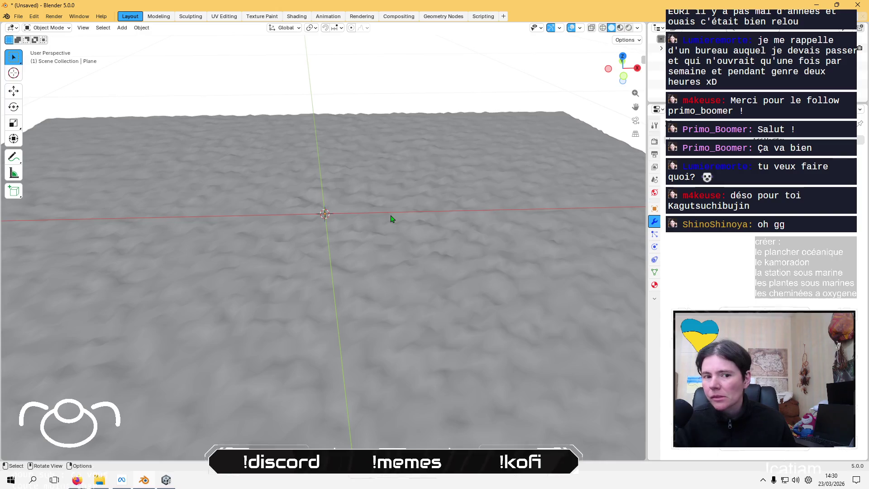
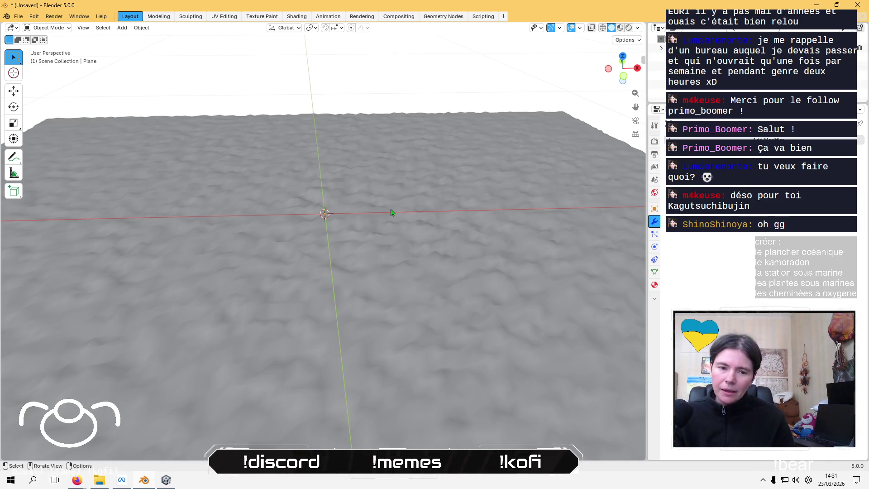
Select the terrain plane and enter vertex editing with all its vertices selected.
{"action": "middle_click_drag", "start_coordinate": [391, 213], "coordinate": [398, 161]}
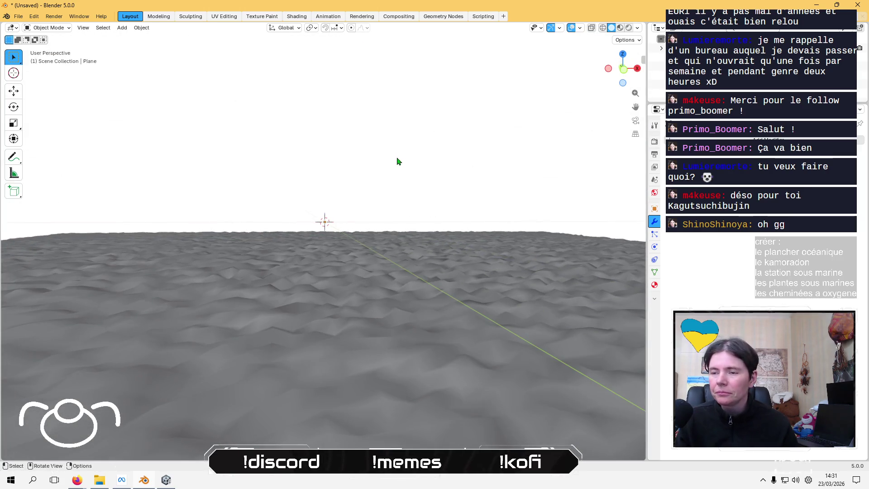
{"action": "mouse_move", "coordinate": [393, 164]}
{"action": "middle_mouse_down"}
{"action": "mouse_move", "coordinate": [384, 174]}
{"action": "mouse_move", "coordinate": [388, 213]}
{"action": "mouse_move", "coordinate": [386, 168]}
{"action": "middle_mouse_up"}
{"action": "scroll", "coordinate": [387, 190], "scroll_direction": "down", "scroll_amount": 2}
{"action": "scroll", "coordinate": [388, 192], "scroll_direction": "down", "scroll_amount": 2}
{"action": "scroll", "coordinate": [382, 184], "scroll_direction": "up", "scroll_amount": 3}
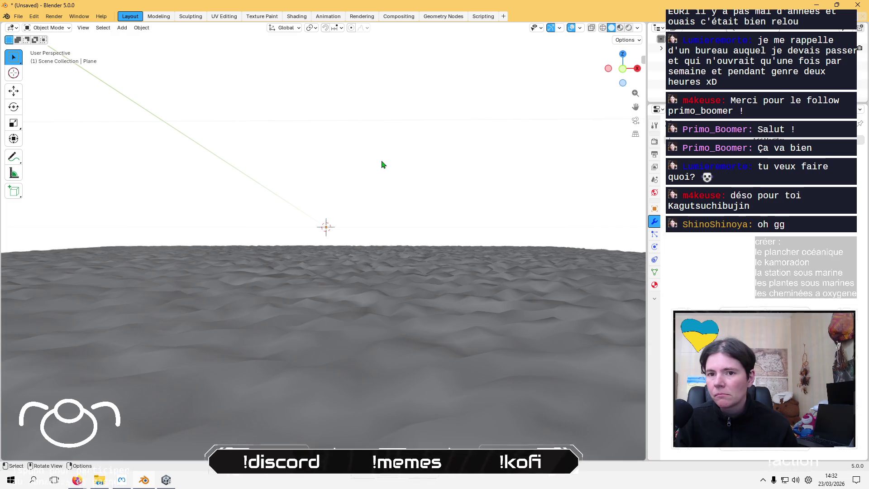
{"action": "mouse_move", "coordinate": [385, 167]}
{"action": "middle_mouse_down"}
{"action": "mouse_move", "coordinate": [390, 251]}
{"action": "mouse_move", "coordinate": [377, 241]}
{"action": "mouse_move", "coordinate": [392, 241]}
{"action": "mouse_move", "coordinate": [390, 248]}
{"action": "middle_mouse_up"}
{"action": "scroll", "coordinate": [381, 192], "scroll_direction": "down", "scroll_amount": 3}
{"action": "left_click", "coordinate": [392, 240]}
{"action": "key", "text": "Tab"}
{"action": "key", "text": "a"}
{"action": "key", "text": "alt+a"}
{"action": "key", "text": "1"}
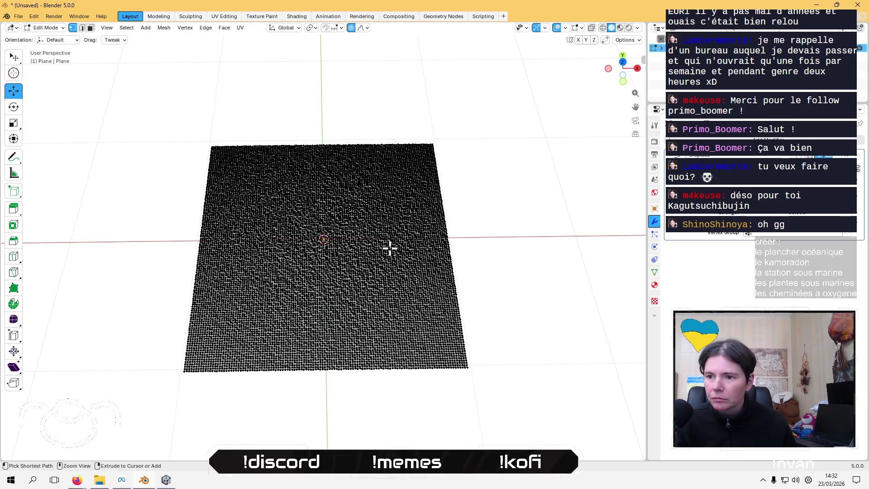
{"action": "key", "text": "a"}
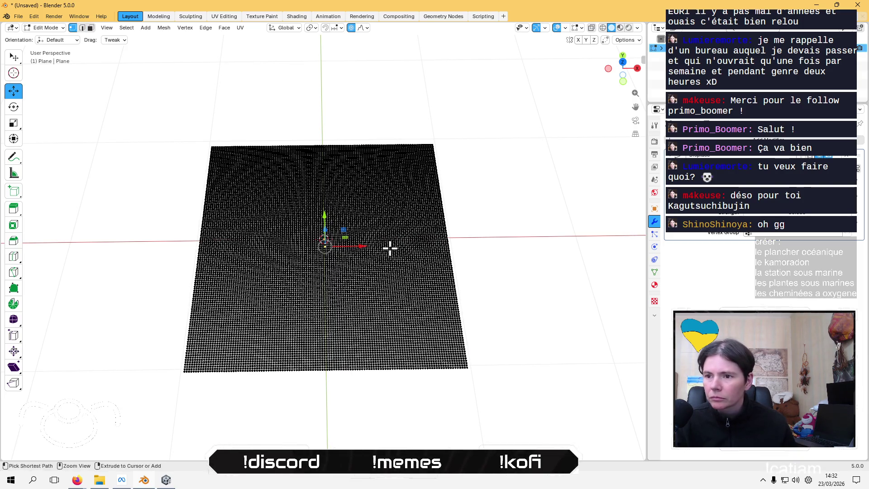
{"action": "key", "text": "alt+a"}
{"action": "scroll", "coordinate": [390, 247], "scroll_direction": "up", "scroll_amount": 5}
{"action": "scroll", "coordinate": [390, 247], "scroll_direction": "down", "scroll_amount": 5}
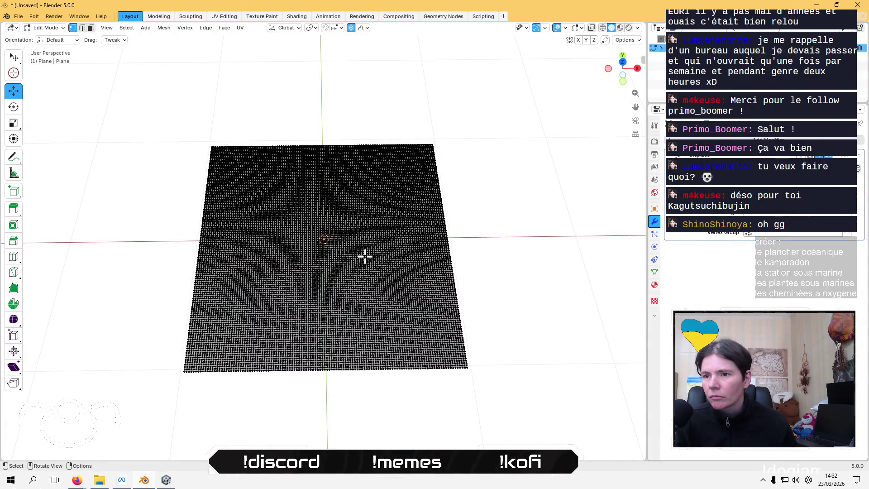
Scale every vertex of the plane up by a factor of 10.
{"action": "key", "text": "a"}
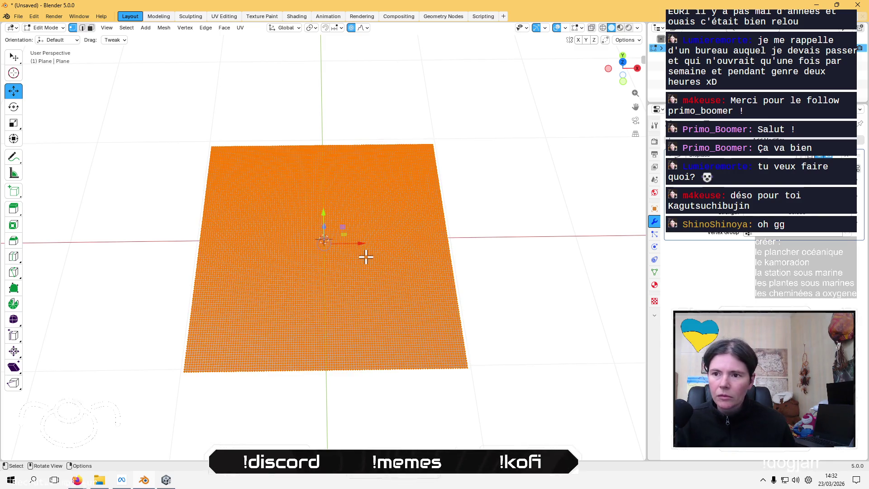
{"action": "type", "text": "s"}
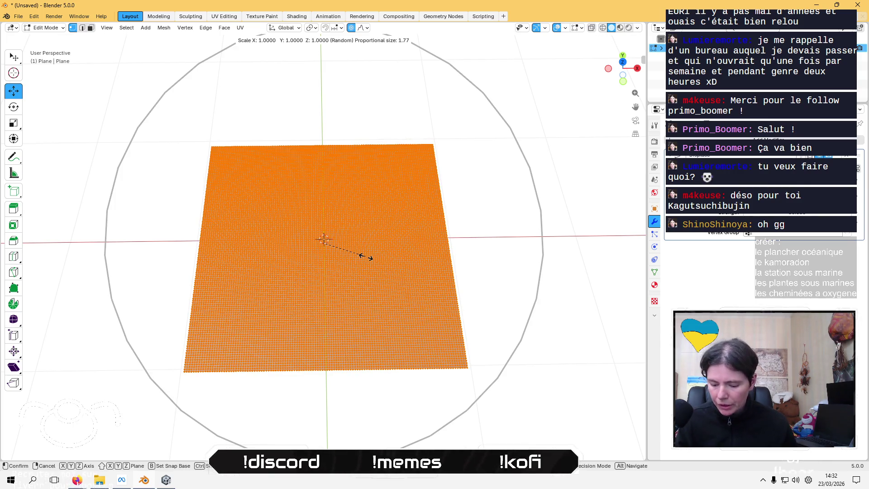
{"action": "type", "text": "10"}
{"action": "key", "text": "Return"}
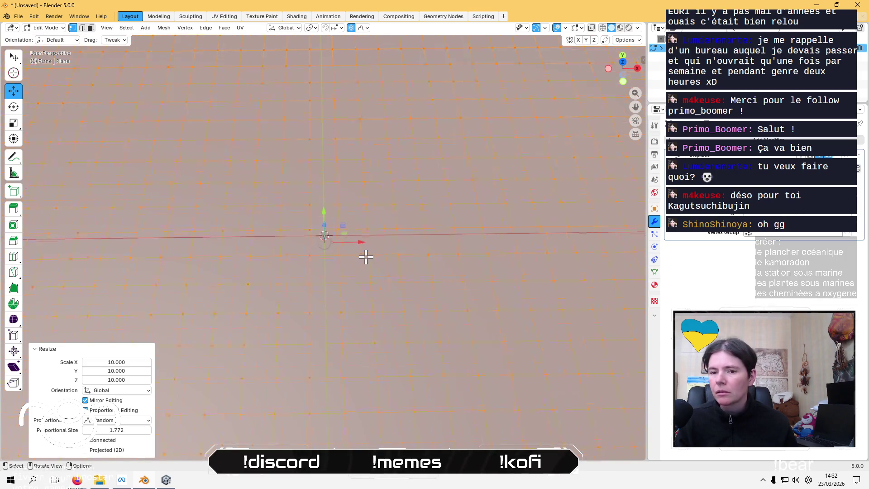
{"action": "scroll", "coordinate": [365, 256], "scroll_direction": "down", "scroll_amount": 3}
{"action": "scroll", "coordinate": [365, 256], "scroll_direction": "down", "scroll_amount": 3}
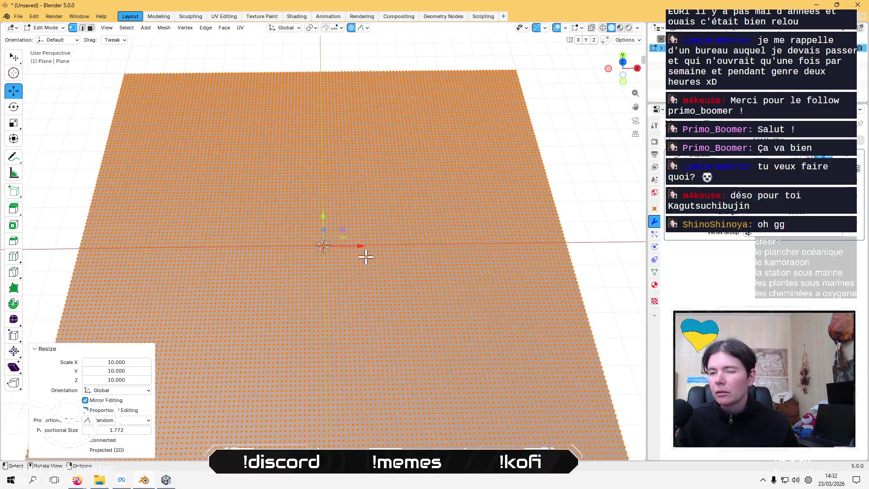
{"action": "right_click", "coordinate": [366, 256]}
Subdivide the whole mesh once and switch to the top orthographic view.
{"action": "left_click", "coordinate": [365, 258]}
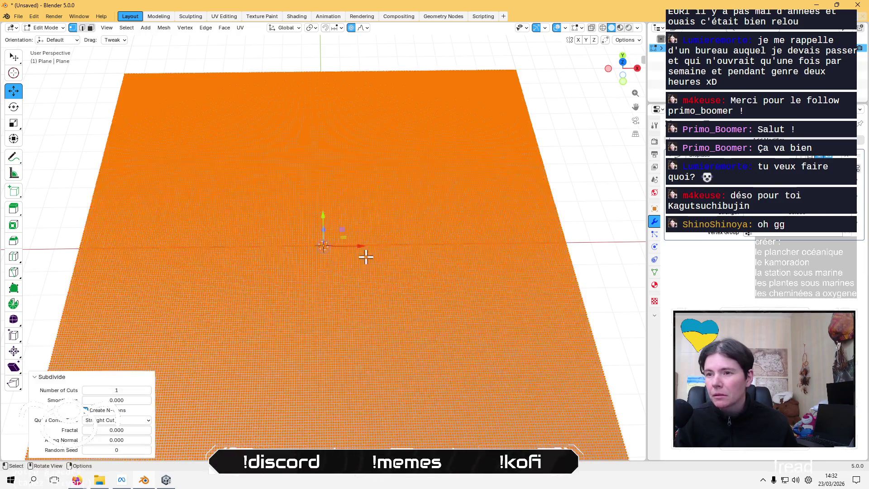
{"action": "left_click", "coordinate": [605, 192]}
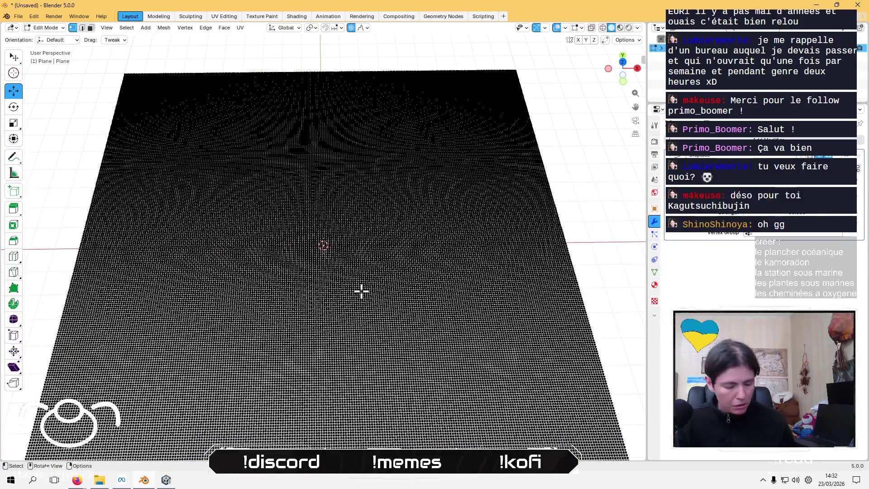
{"action": "key", "text": "a"}
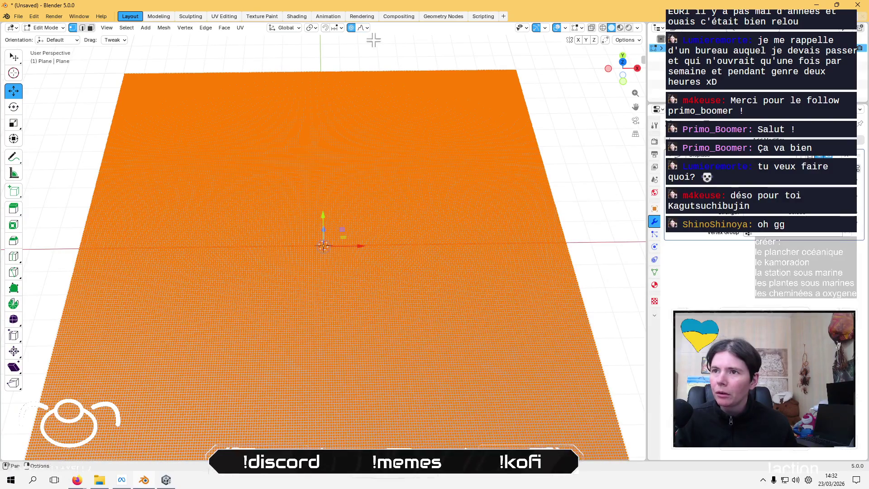
{"action": "middle_click_drag", "start_coordinate": [361, 292], "coordinate": [379, 236]}
{"action": "left_click", "coordinate": [623, 66]}
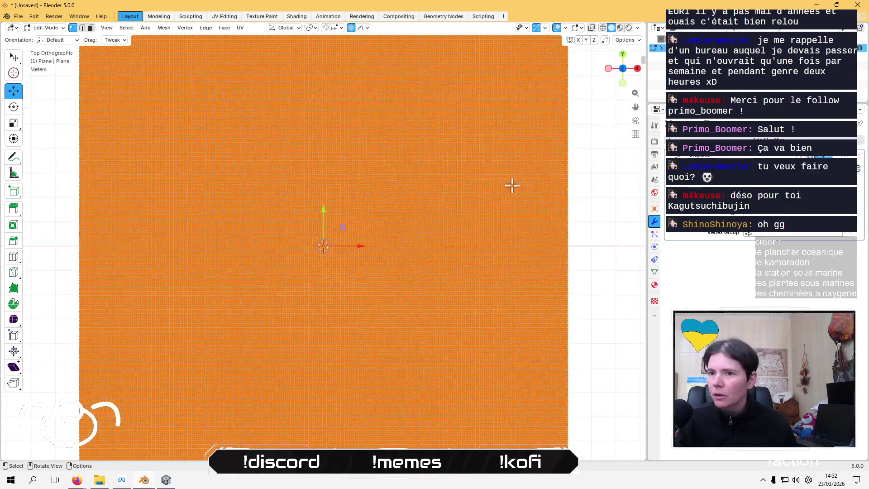
{"action": "scroll", "coordinate": [328, 322], "scroll_direction": "up", "scroll_amount": 2}
{"action": "scroll", "coordinate": [332, 273], "scroll_direction": "up", "scroll_amount": 2}
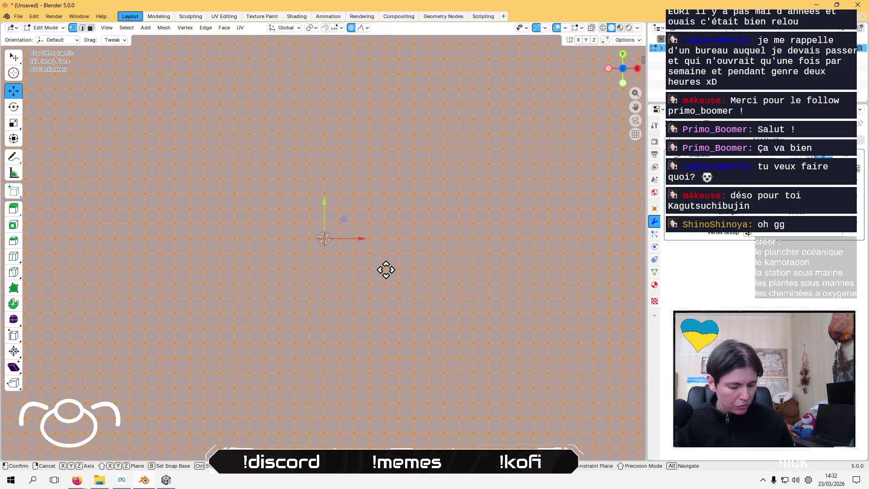
Try a proportional move of the vertices constrained to the horizontal plane, then clear the selection.
{"action": "key", "text": "g"}
{"action": "key", "text": "shift+z"}
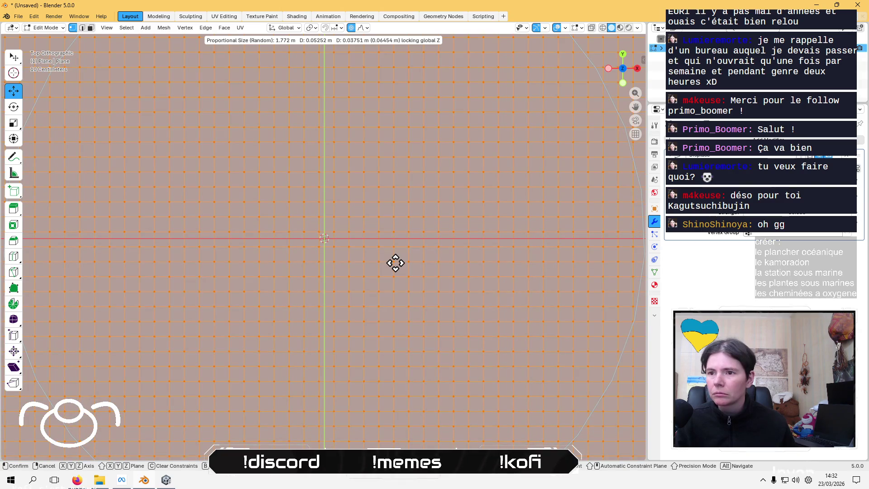
{"action": "scroll", "coordinate": [395, 263], "scroll_direction": "up", "scroll_amount": 2}
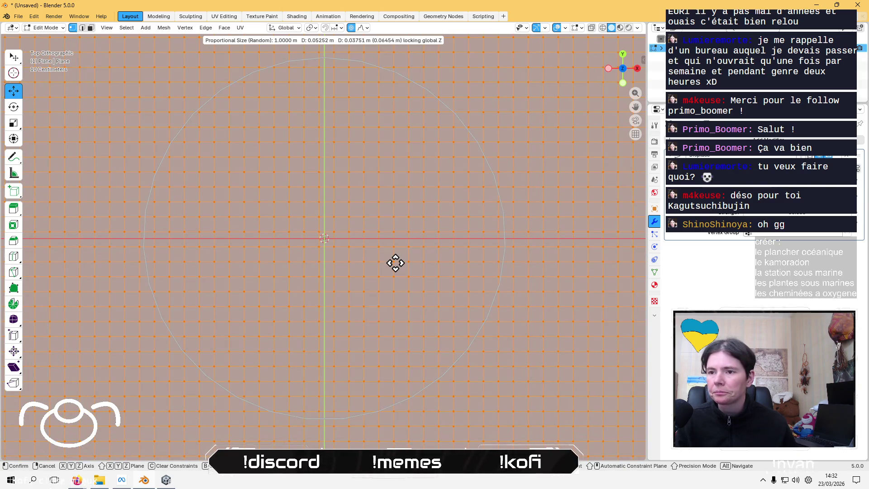
{"action": "scroll", "coordinate": [395, 263], "scroll_direction": "up", "scroll_amount": 2}
{"action": "left_click", "coordinate": [396, 262]}
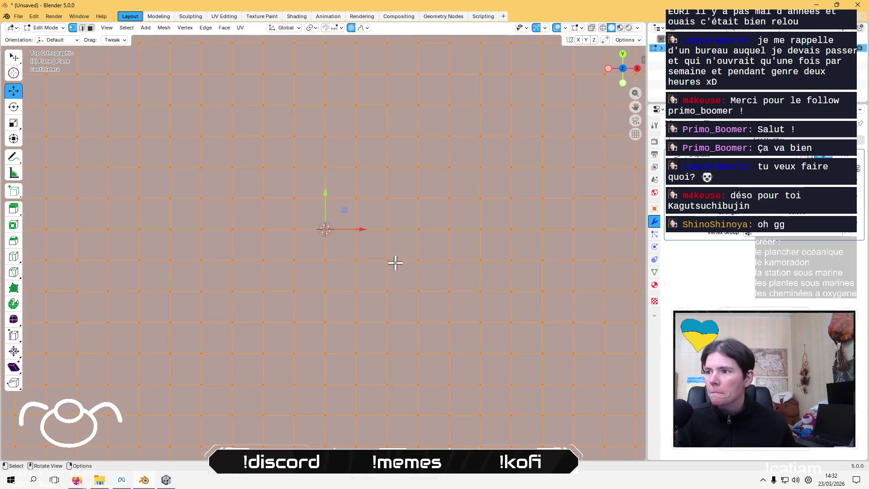
{"action": "scroll", "coordinate": [395, 262], "scroll_direction": "up", "scroll_amount": 3}
{"action": "scroll", "coordinate": [244, 306], "scroll_direction": "down", "scroll_amount": 3}
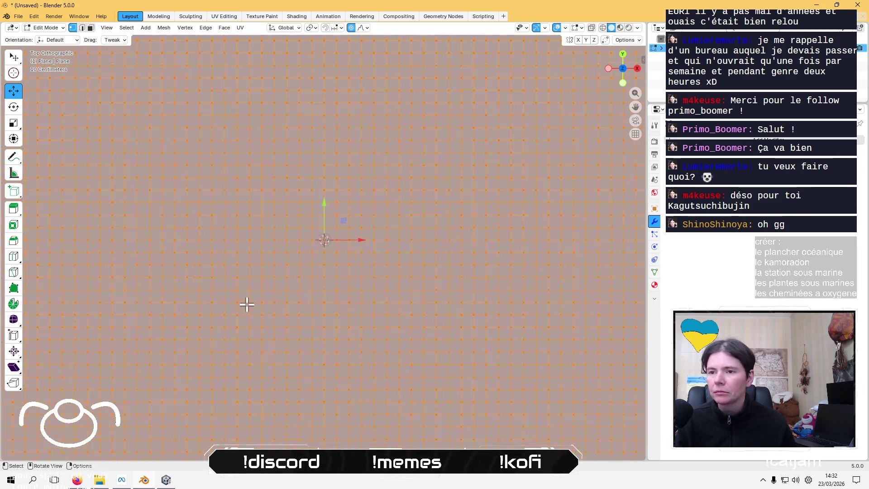
{"action": "key", "text": "a"}
{"action": "key", "text": "alt+a"}
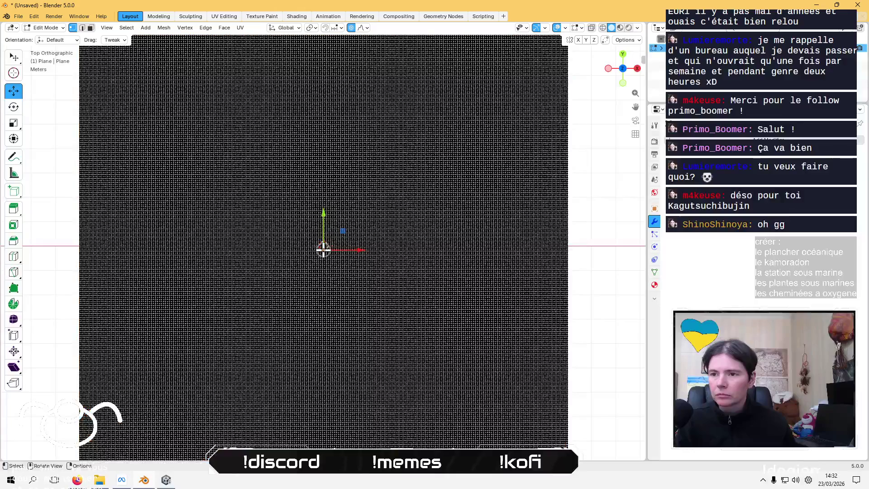
{"action": "scroll", "coordinate": [324, 251], "scroll_direction": "up", "scroll_amount": 5}
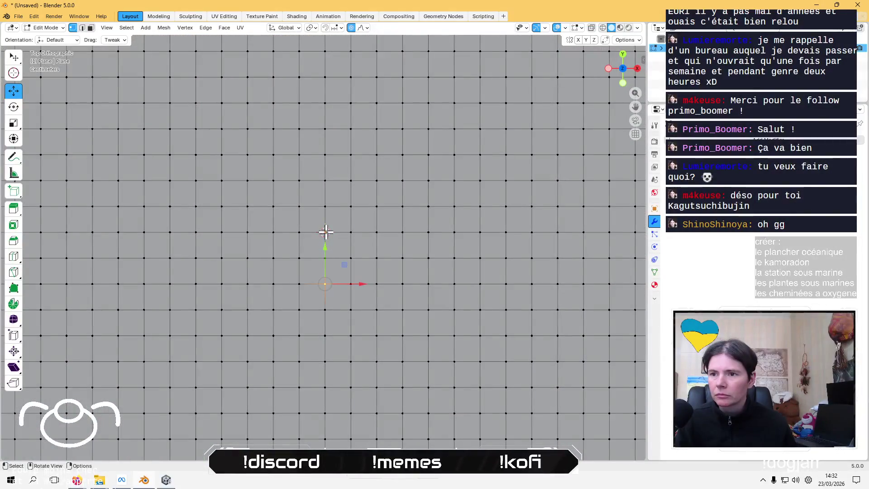
{"action": "scroll", "coordinate": [326, 233], "scroll_direction": "down", "scroll_amount": 2}
{"action": "scroll", "coordinate": [335, 268], "scroll_direction": "down", "scroll_amount": 3}
{"action": "scroll", "coordinate": [332, 272], "scroll_direction": "down", "scroll_amount": 5}
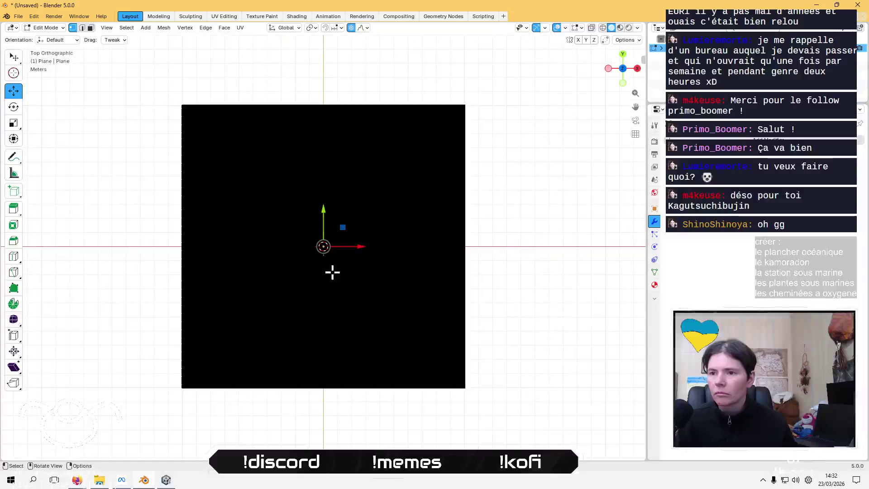
{"action": "scroll", "coordinate": [332, 272], "scroll_direction": "up", "scroll_amount": 2}
Displace the vertices with random falloff, keeping the move within the horizontal plane.
{"action": "key", "text": "g"}
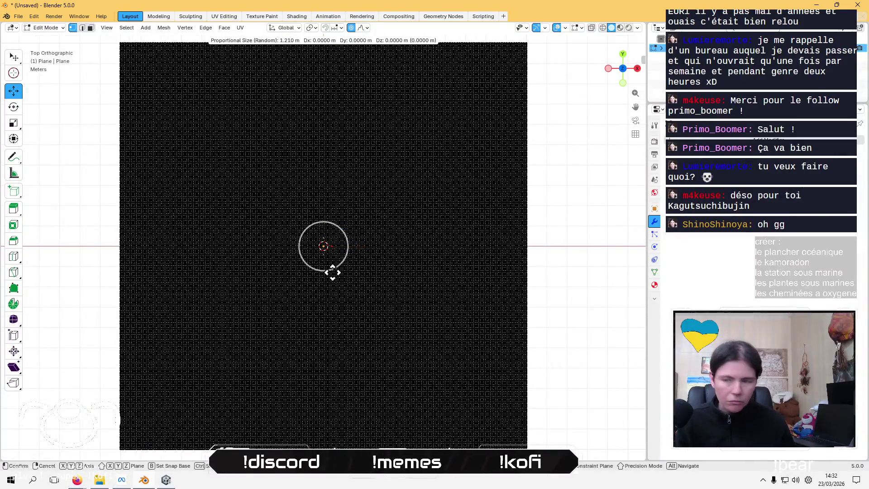
{"action": "key", "text": "shift+z"}
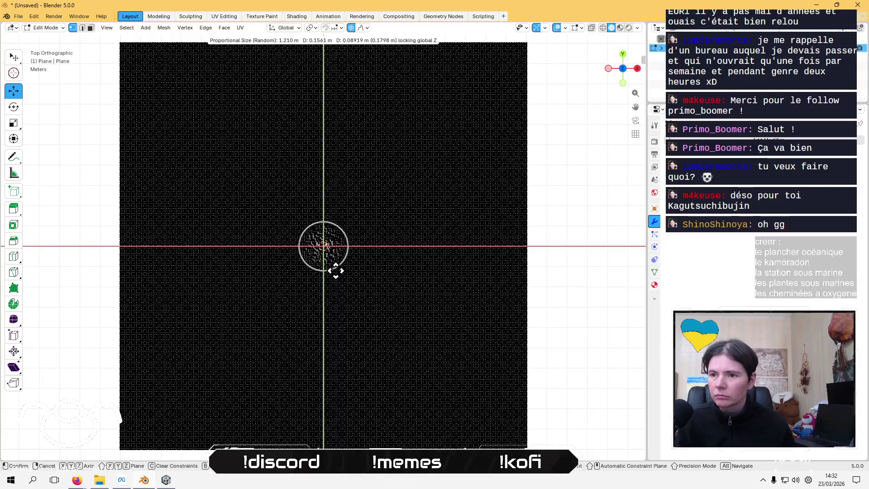
{"action": "scroll", "coordinate": [335, 272], "scroll_direction": "down", "scroll_amount": 3}
{"action": "scroll", "coordinate": [336, 272], "scroll_direction": "down", "scroll_amount": 7}
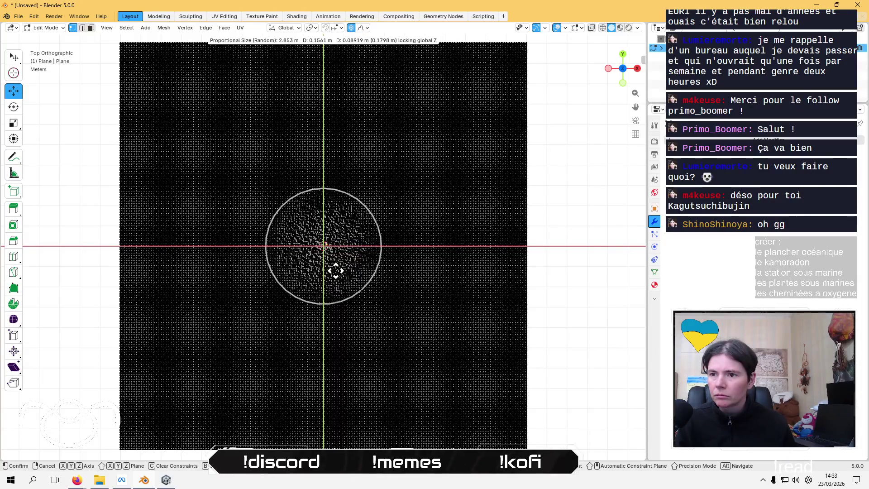
{"action": "scroll", "coordinate": [336, 272], "scroll_direction": "down", "scroll_amount": 13}
{"action": "scroll", "coordinate": [336, 272], "scroll_direction": "down", "scroll_amount": 2}
{"action": "scroll", "coordinate": [336, 272], "scroll_direction": "down", "scroll_amount": 2}
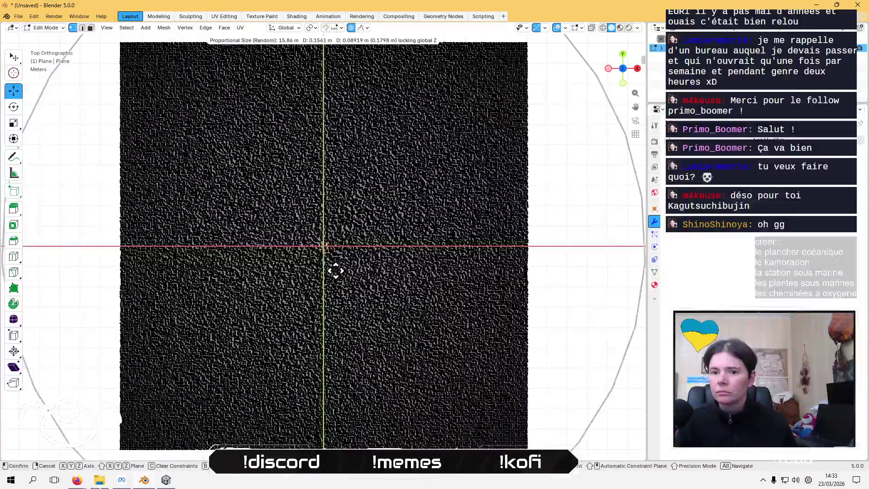
{"action": "scroll", "coordinate": [338, 269], "scroll_direction": "down", "scroll_amount": 2}
{"action": "scroll", "coordinate": [337, 267], "scroll_direction": "down", "scroll_amount": 1}
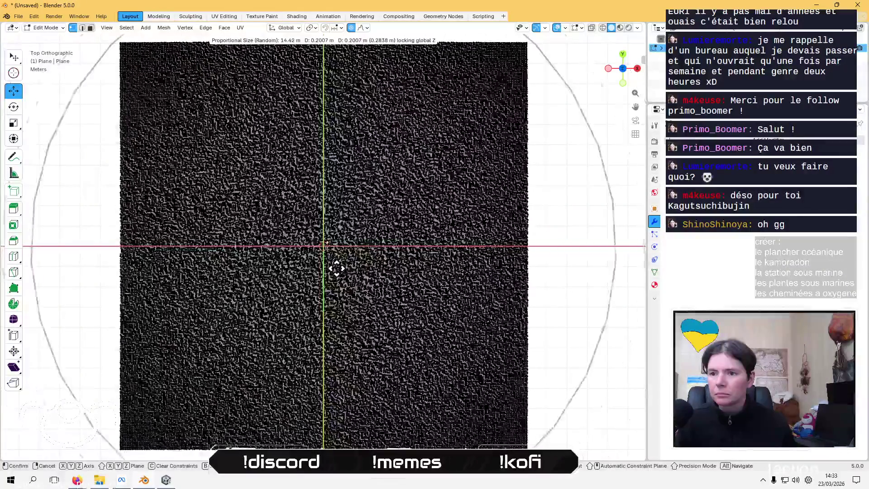
{"action": "scroll", "coordinate": [337, 269], "scroll_direction": "down", "scroll_amount": 1}
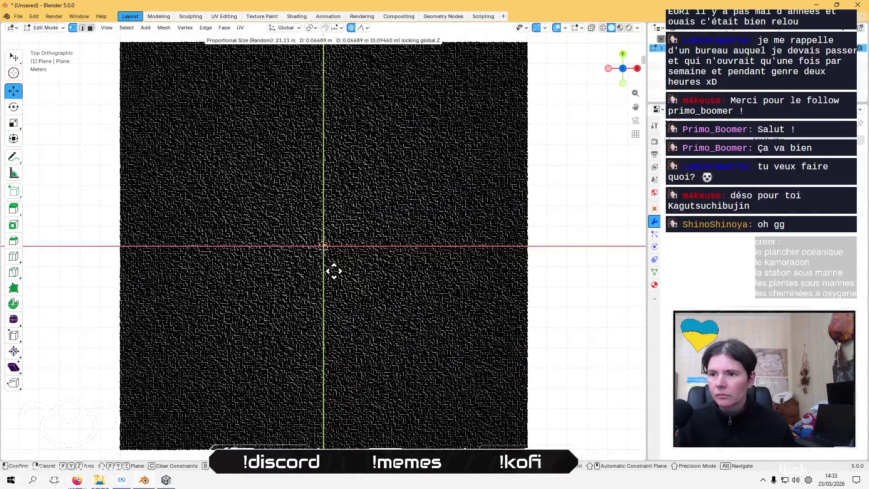
{"action": "left_click", "coordinate": [335, 270]}
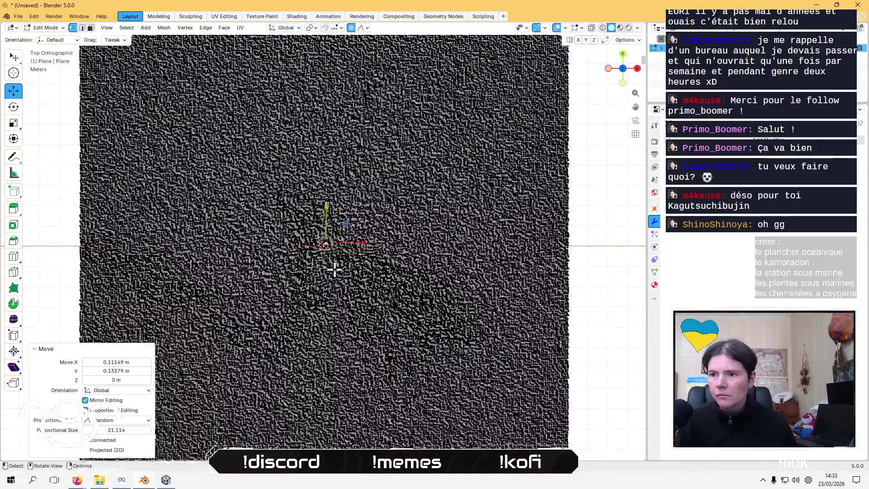
{"action": "scroll", "coordinate": [335, 270], "scroll_direction": "up", "scroll_amount": 2}
{"action": "scroll", "coordinate": [334, 269], "scroll_direction": "up", "scroll_amount": 1}
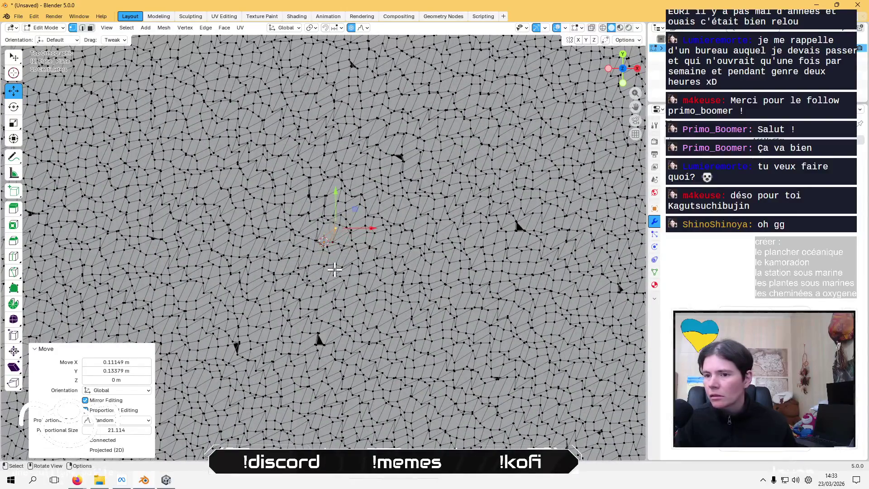
Undo the overly strong displacement and start a gentler flat random move.
{"action": "key", "text": "ctrl+z"}
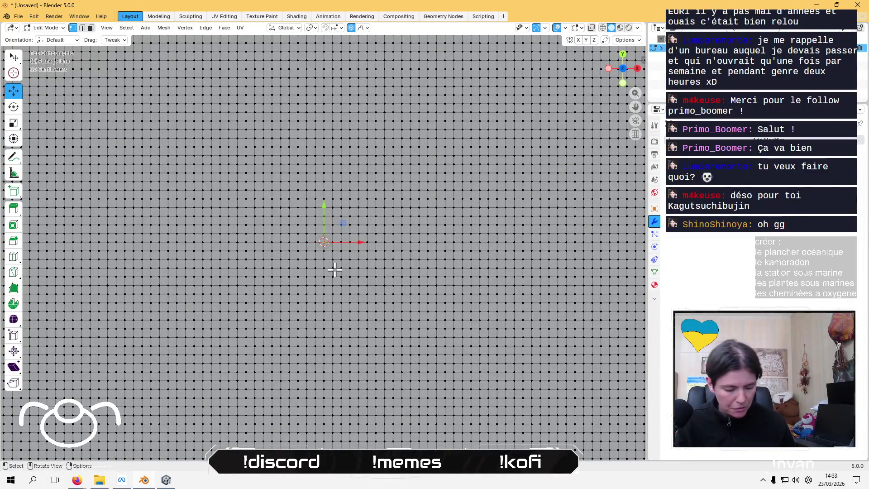
{"action": "key", "text": "g"}
{"action": "key", "text": "shift+z"}
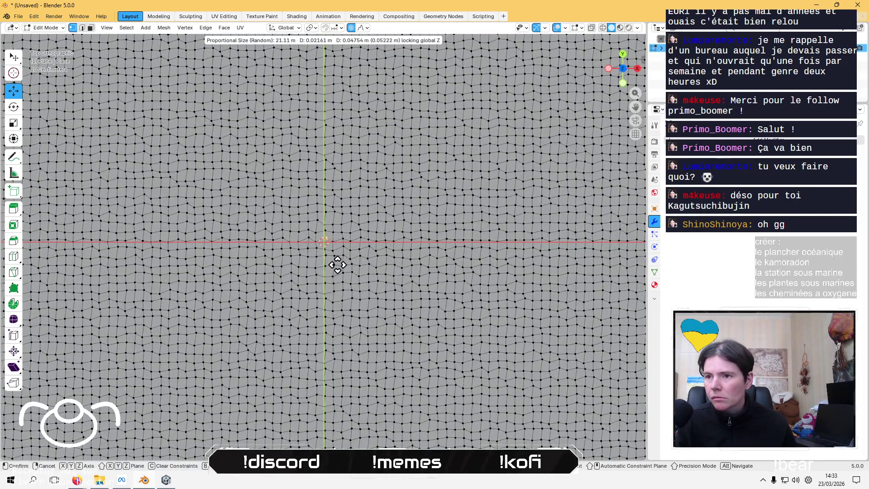
Confirm the flat jitter, then lift the vertices randomly along Z into a bumpy terrain.
{"action": "left_click", "coordinate": [338, 262]}
{"action": "mouse_move", "coordinate": [338, 263]}
{"action": "middle_mouse_down"}
{"action": "mouse_move", "coordinate": [326, 288]}
{"action": "mouse_move", "coordinate": [342, 285]}
{"action": "middle_mouse_up"}
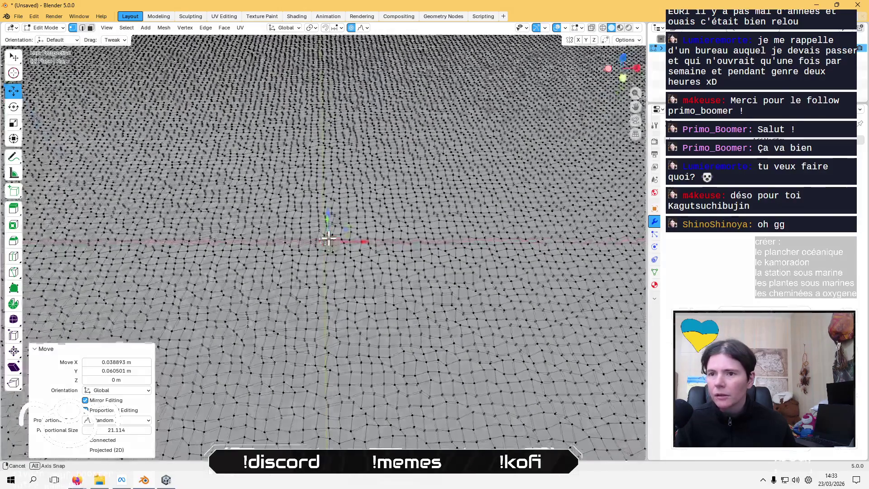
{"action": "key", "text": "g"}
{"action": "key", "text": "z"}
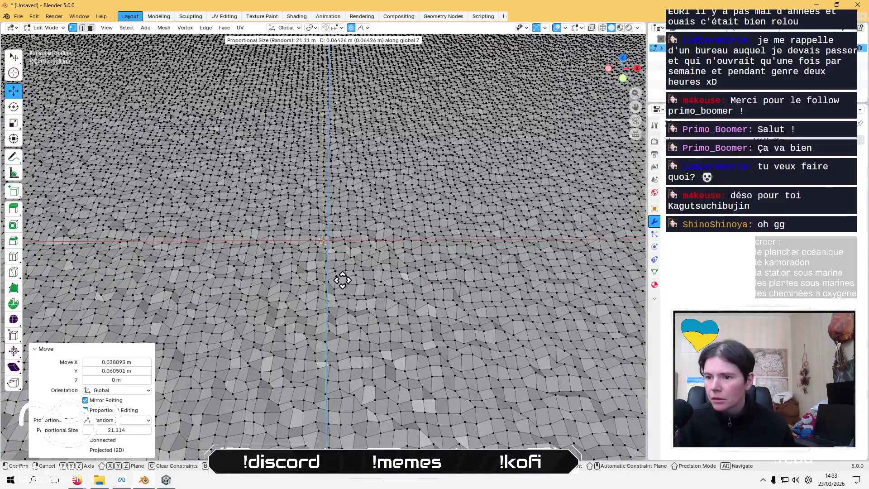
{"action": "left_click", "coordinate": [342, 279]}
View the terrain from low across its surface and return to Object Mode.
{"action": "middle_click_drag", "start_coordinate": [341, 278], "coordinate": [340, 232]}
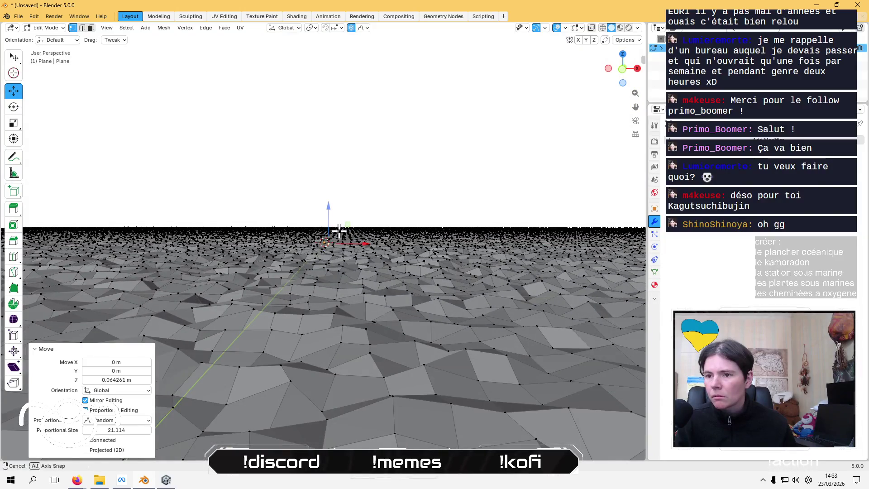
{"action": "left_click", "coordinate": [376, 199]}
{"action": "key", "text": "Tab"}
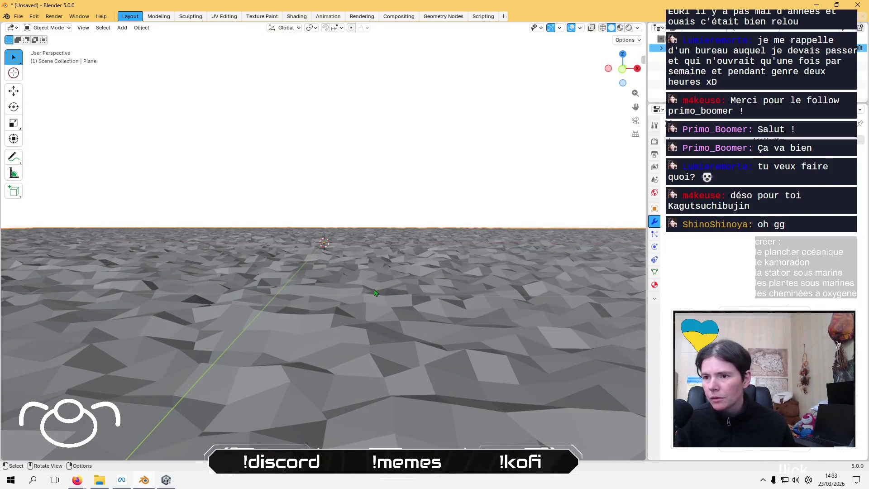
{"action": "right_click", "coordinate": [343, 289]}
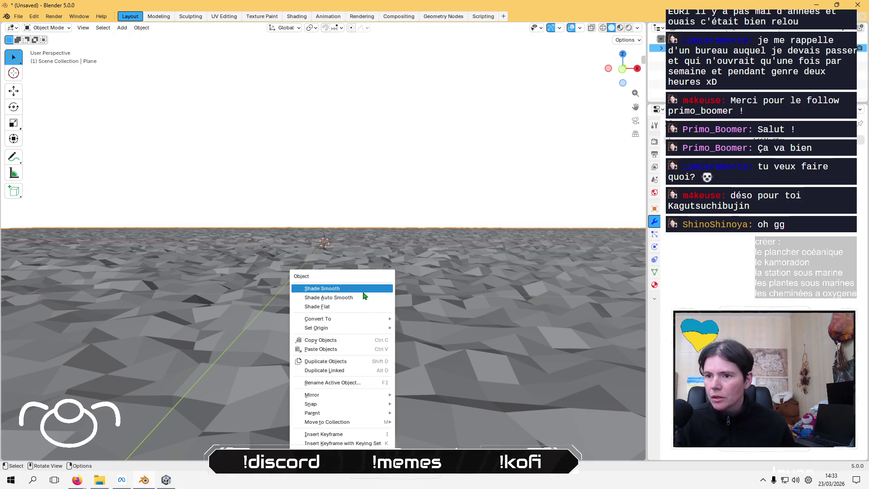
Apply Shade Smooth to the terrain plane and bring up the save window with Ctrl+S.
{"action": "left_click", "coordinate": [362, 289]}
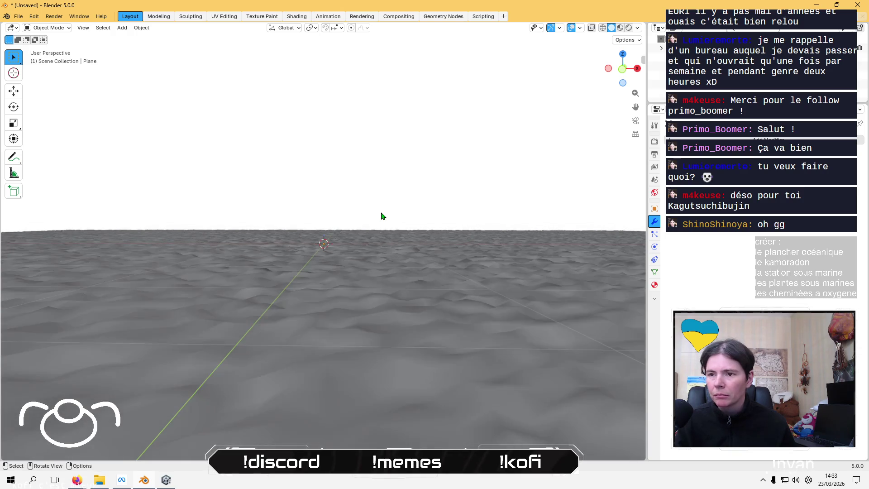
{"action": "middle_click_drag", "start_coordinate": [381, 216], "coordinate": [380, 241]}
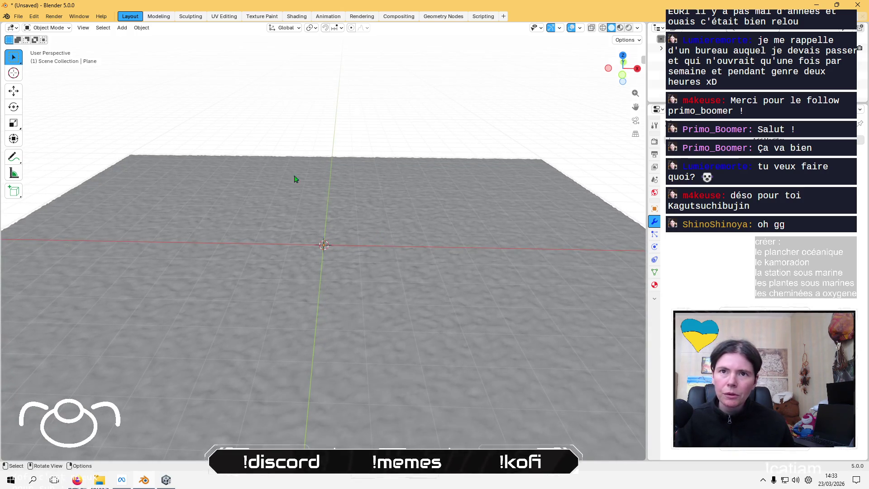
{"action": "key", "text": "ctrl+s"}
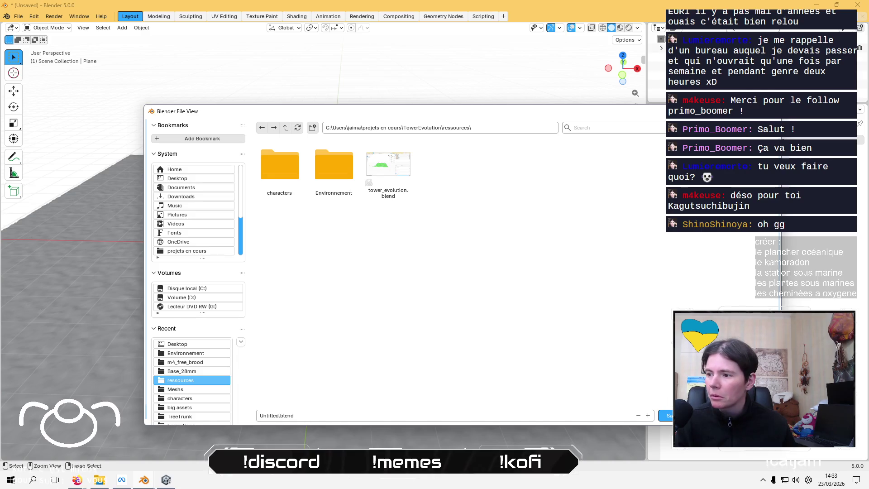
Navigate up to the projects folder and into Kamoradon Research Center.
{"action": "left_click", "coordinate": [286, 128]}
{"action": "left_click", "coordinate": [286, 128]}
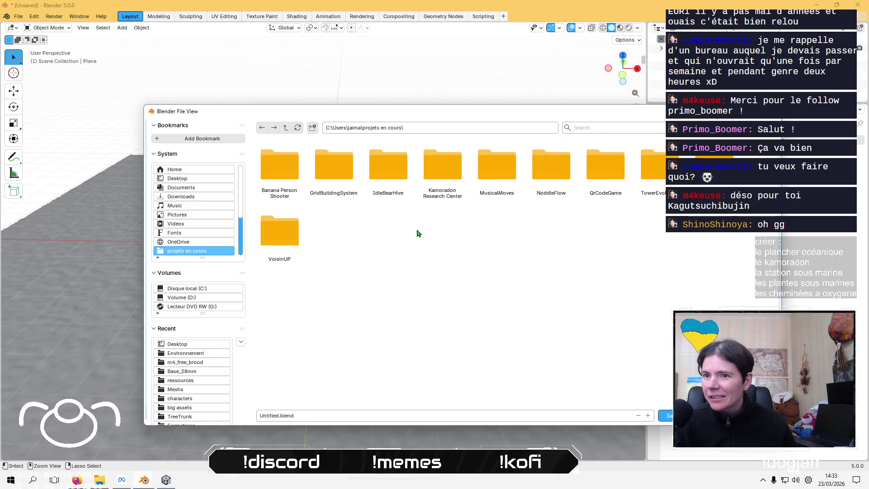
{"action": "left_click", "coordinate": [441, 166]}
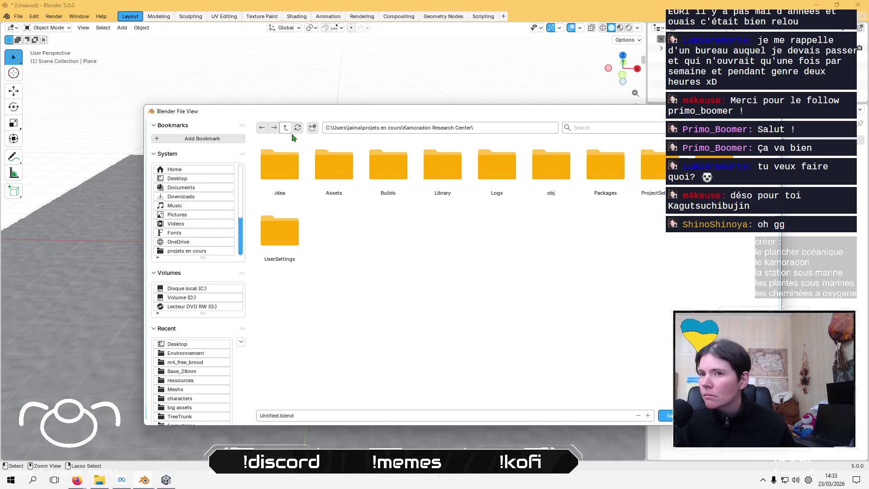
Create a new folder named Ressources there as the save location.
{"action": "right_click", "coordinate": [305, 231]}
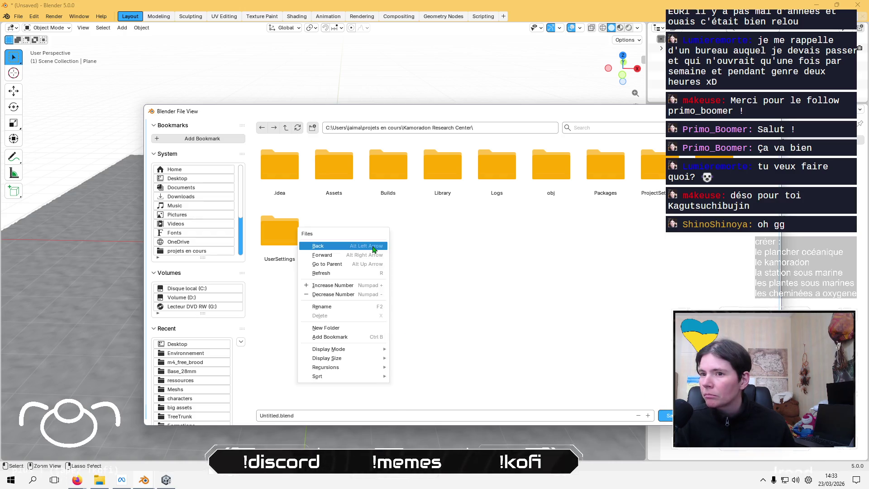
{"action": "left_click", "coordinate": [360, 329]}
{"action": "type", "text": "Ressources"}
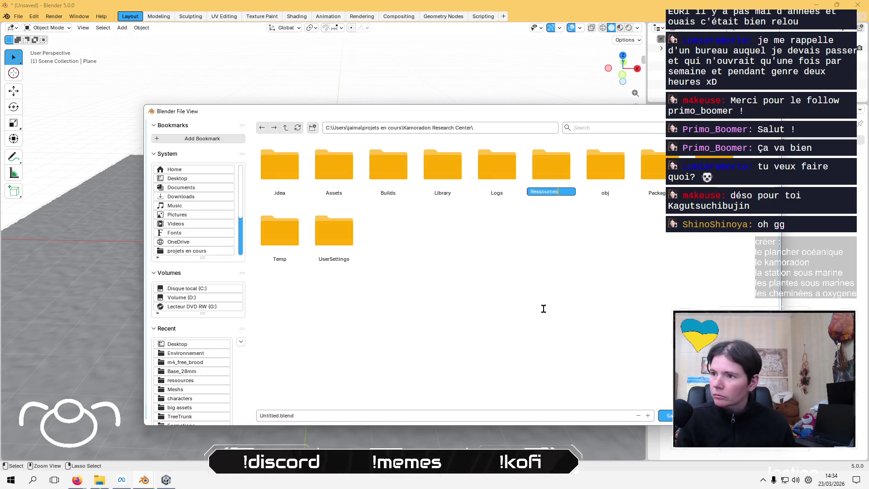
{"action": "key", "text": "Return"}
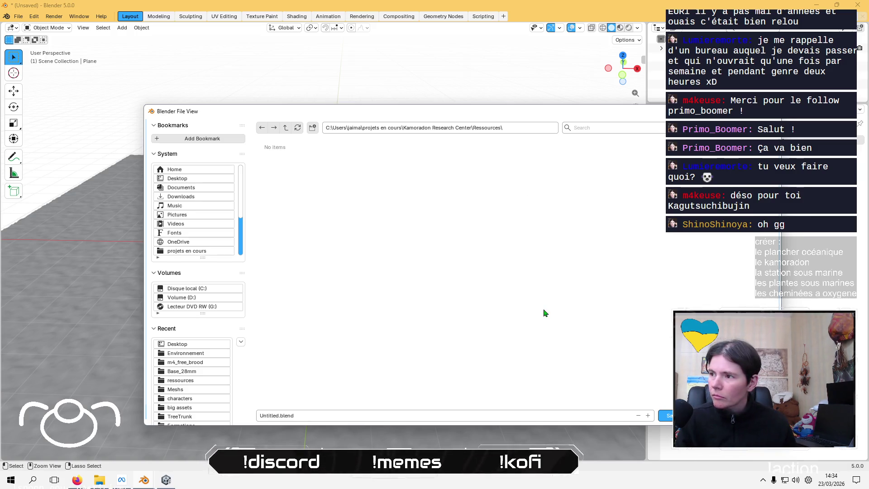